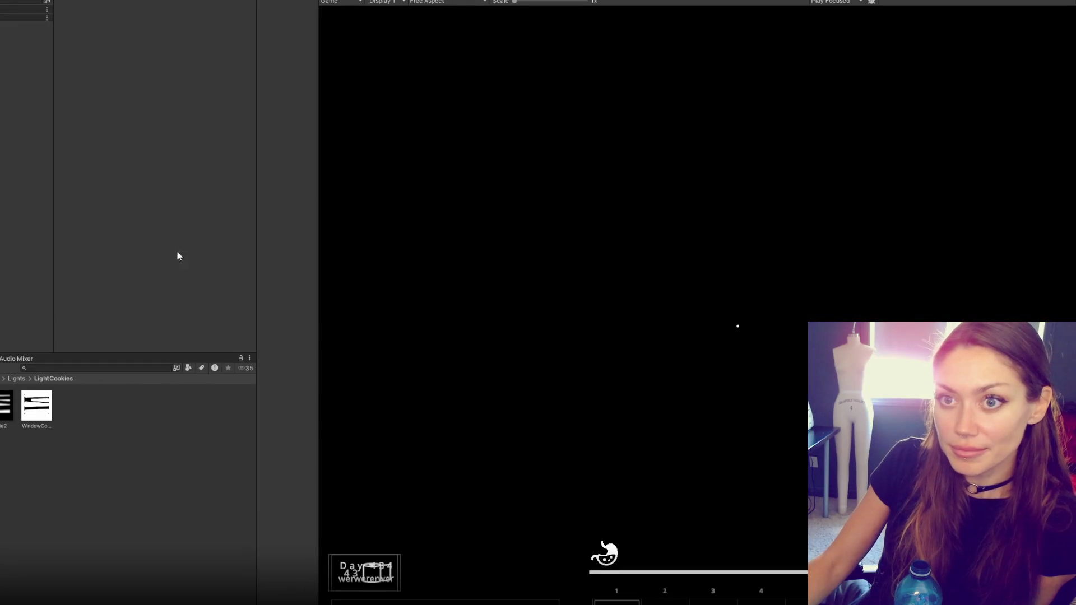
- Drag the divider left to collapse the Project/Hierarchy column so the Game view fills the window
drag(257, 168, 43, 192)
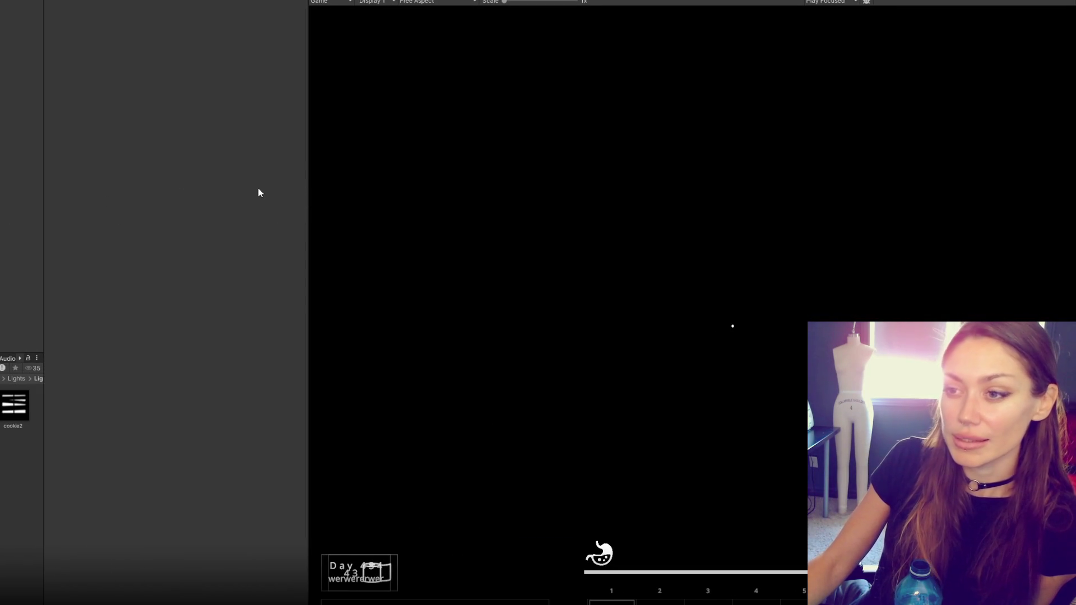
drag(304, 174, 19, 192)
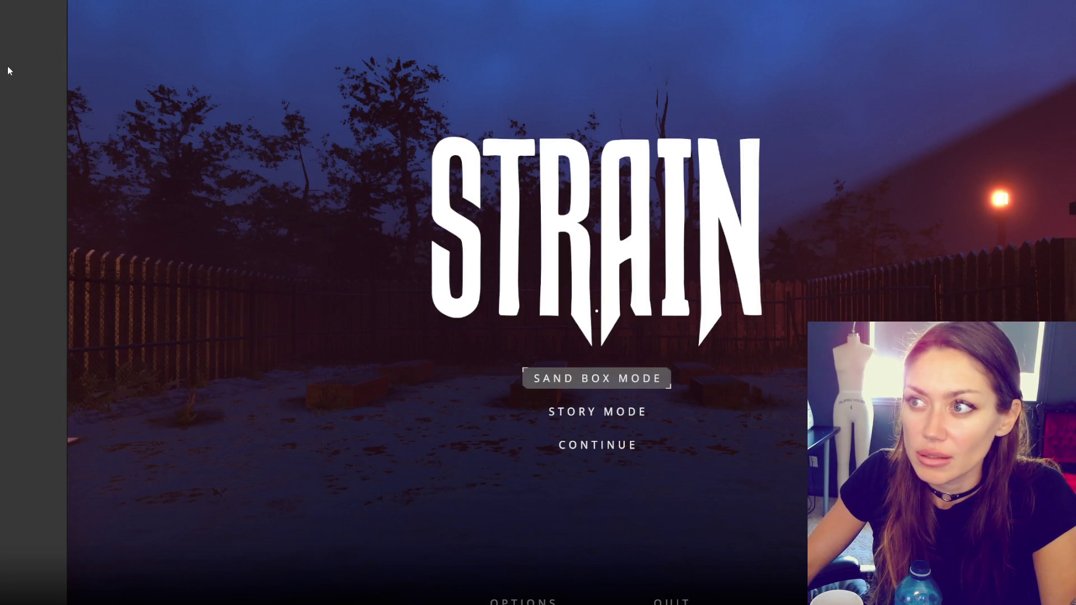
- Start a Sand Box Mode game from the STRAIN title menu
key(Return)
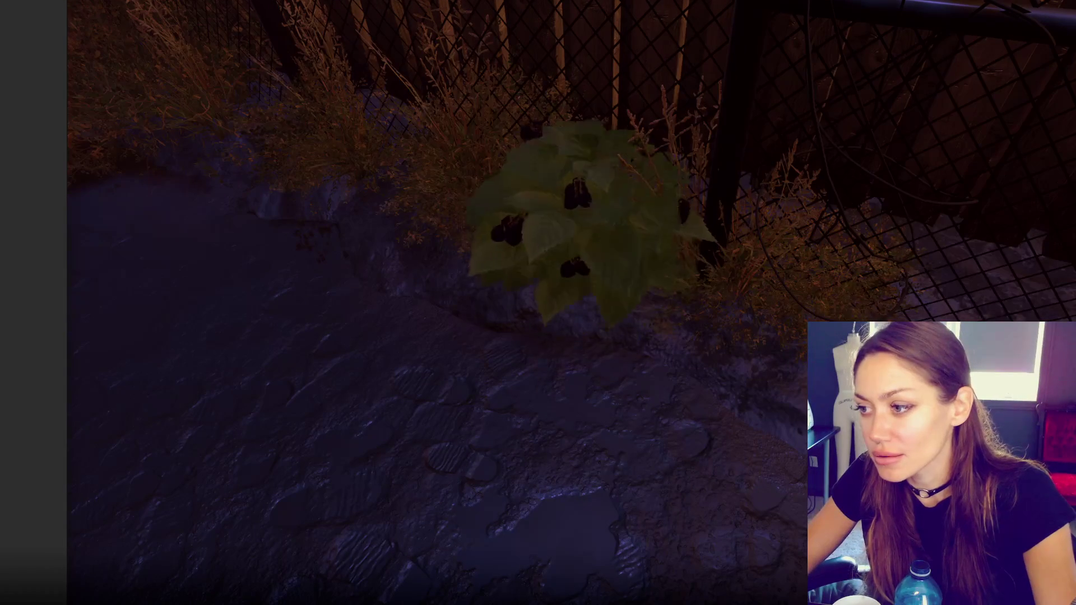
- Pick the wildberries, hold them from hotbar slot 2, and view the Eat Berries task
key(e)
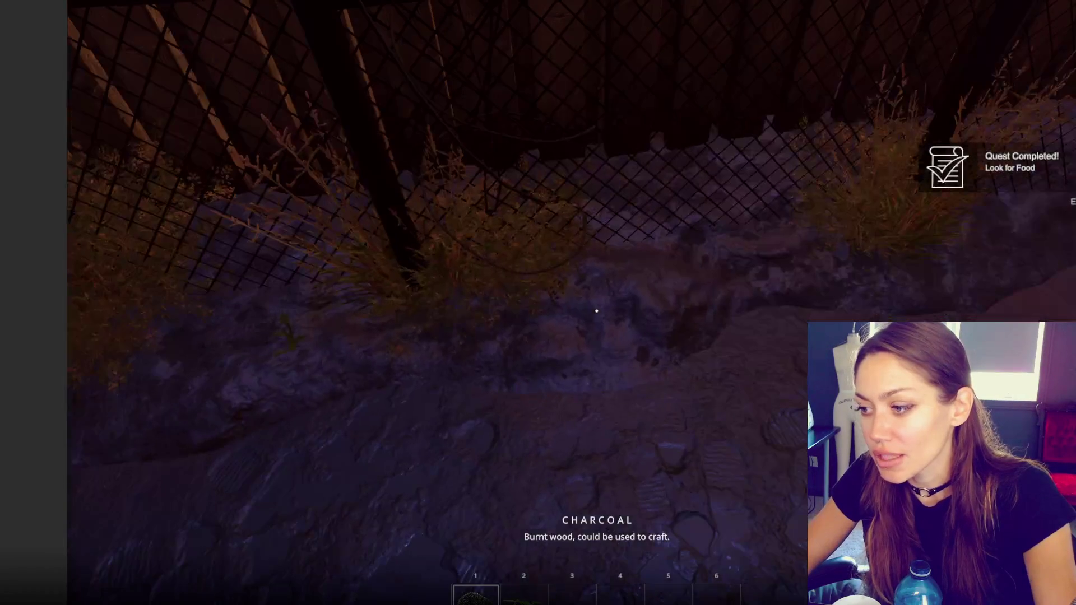
key(2)
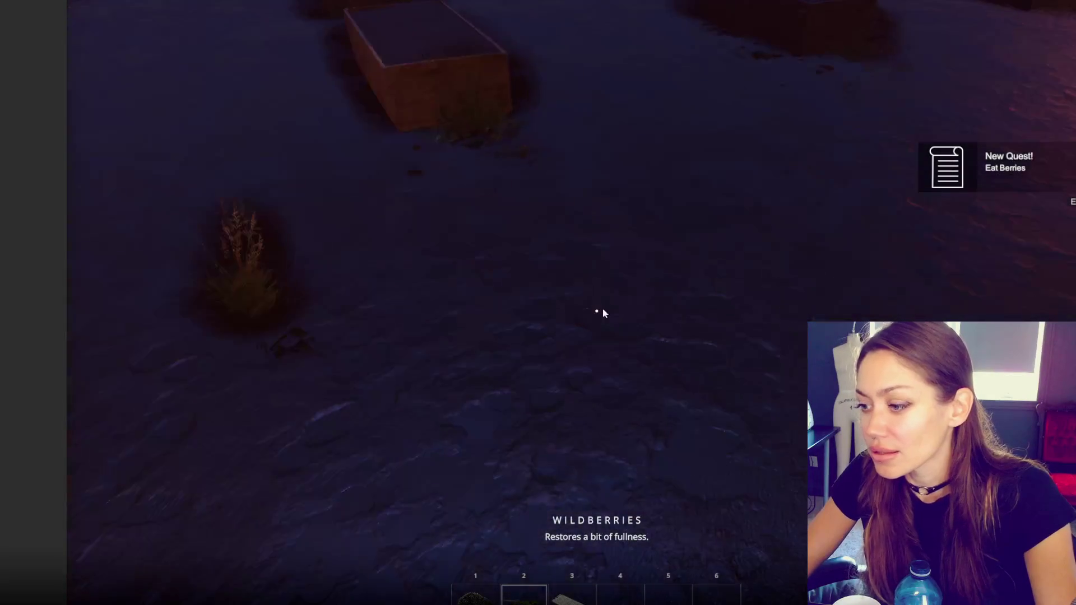
key(Tab)
click(671, 60)
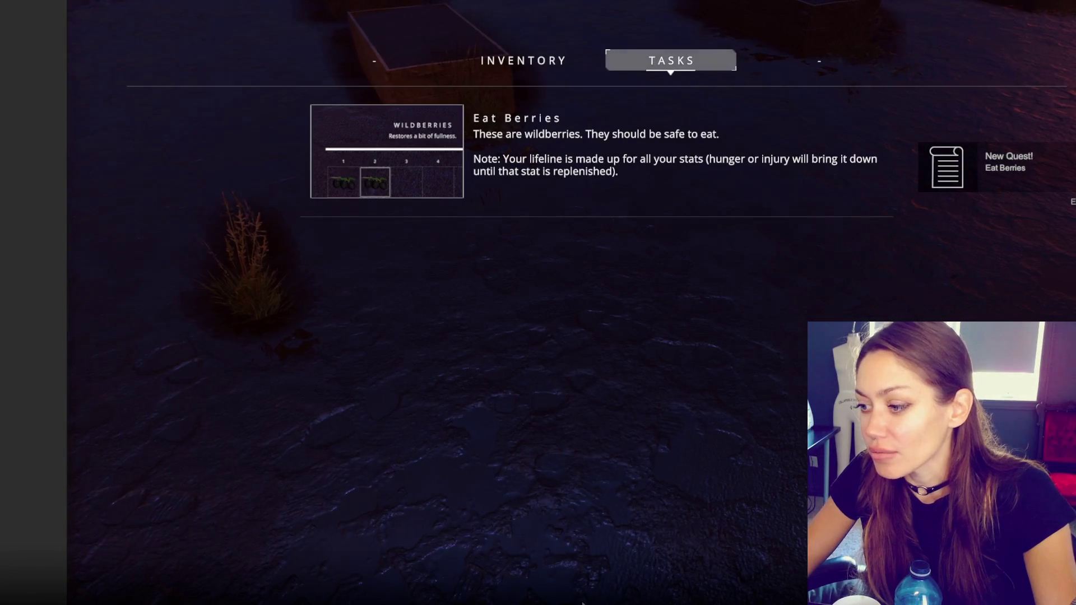
- Check the Newspaper Bed build option, then eat the wildberries to complete the quest
key(Tab)
key(Tab)
click(791, 80)
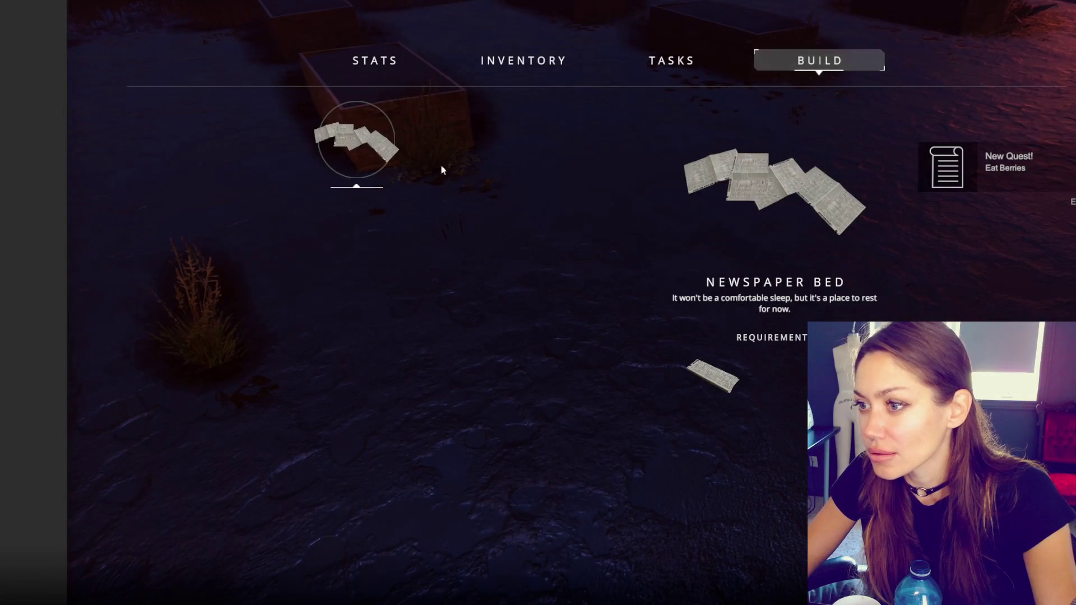
click(356, 140)
click(596, 310)
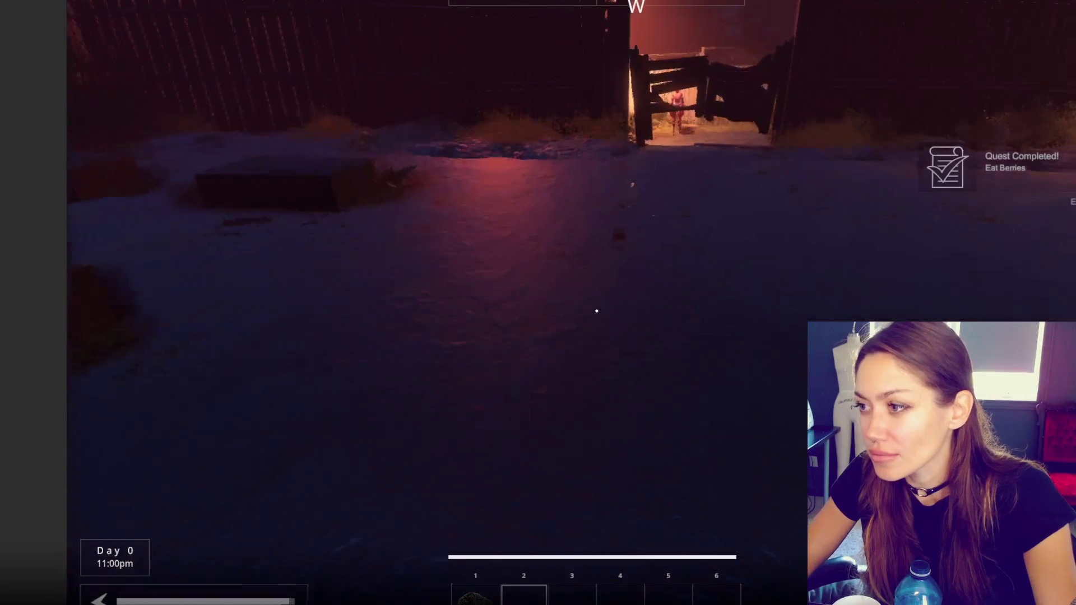
- Walk forward through the wooden gate toward the street and the red figure
key(w)
key(w)
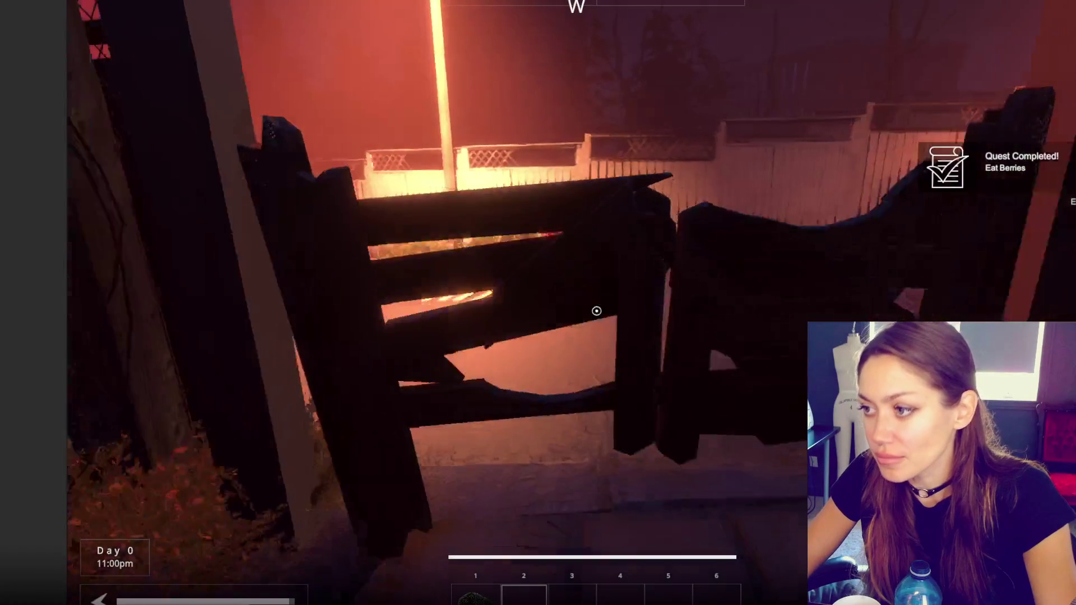
key(w)
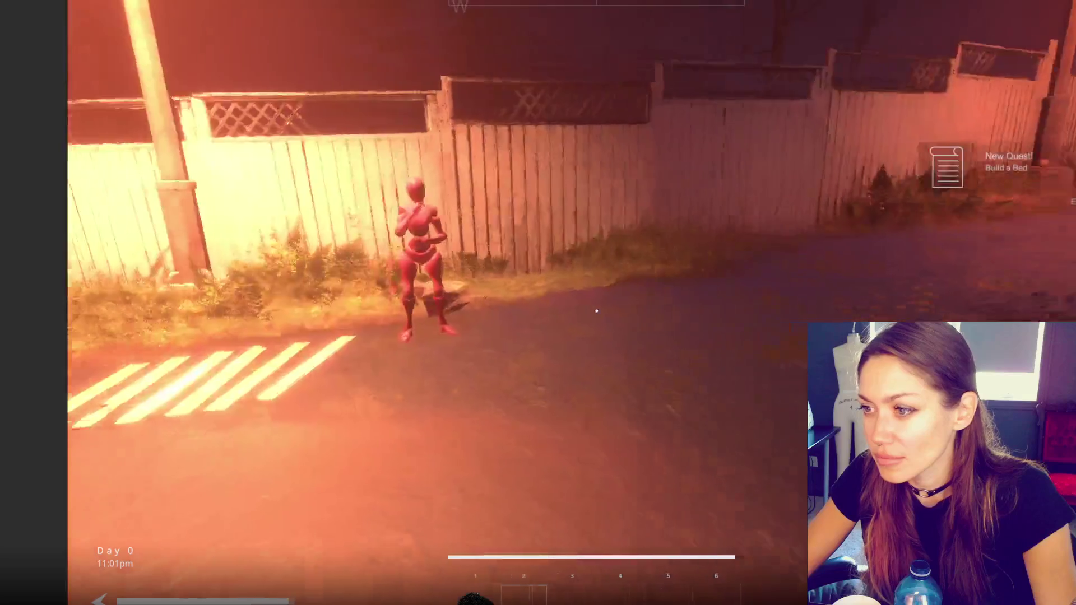
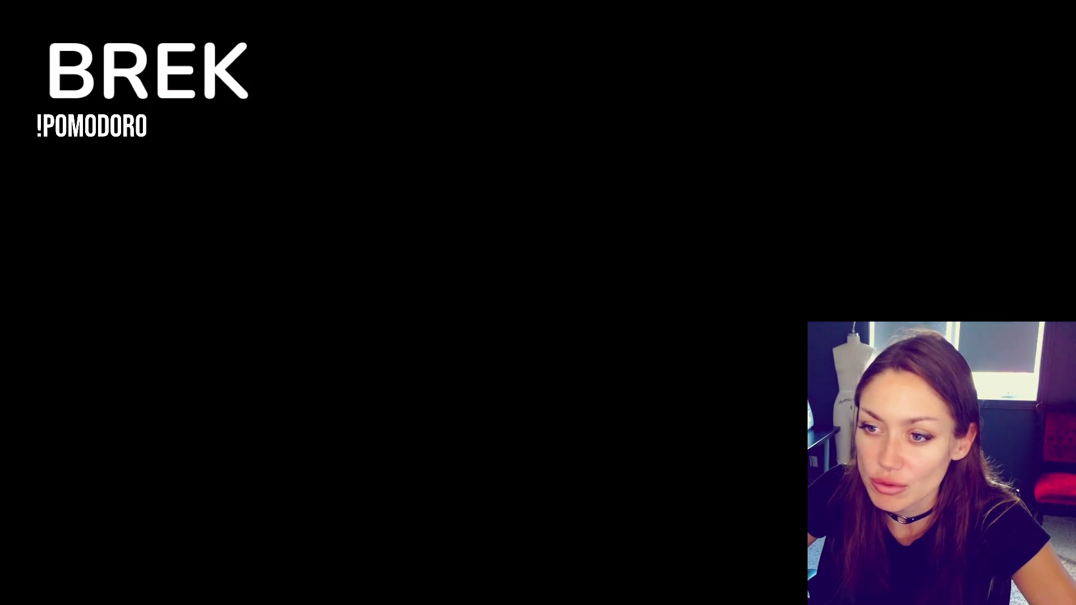
- Widen Unity's Project panel, browse the Signs folder's sign assets, and open the Start menu
mouse_move(35, 186)
mouse_down()
mouse_move(298, 217)
mouse_move(218, 216)
mouse_up()
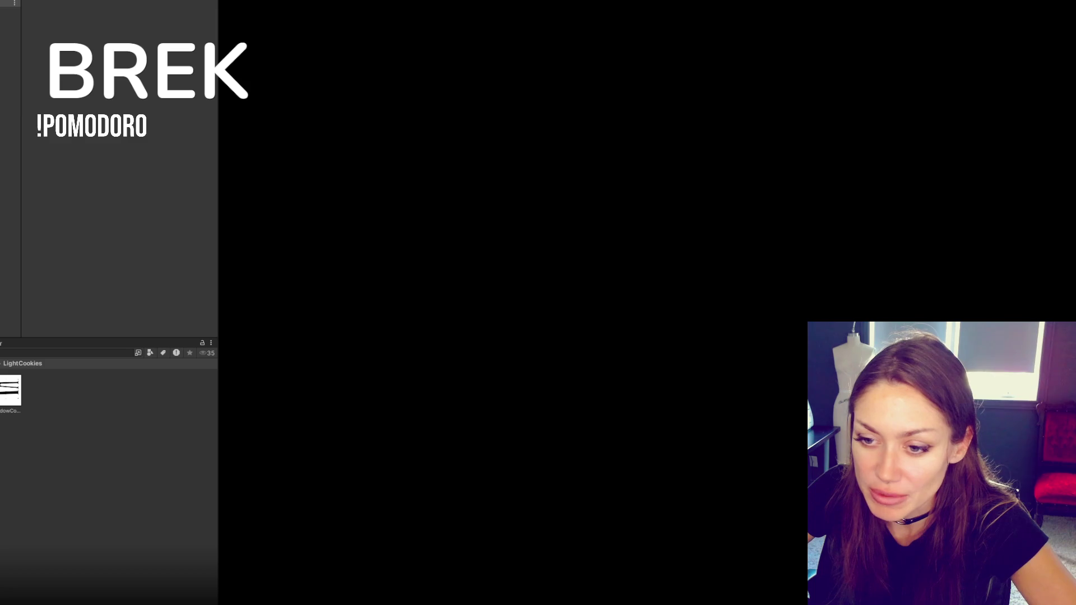
click(57, 365)
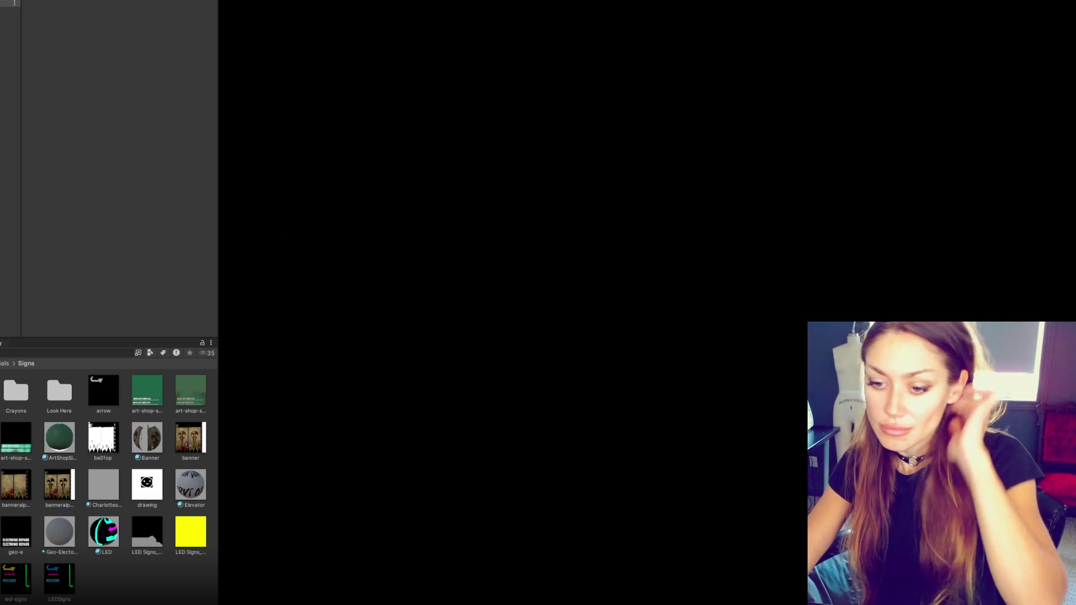
key(super)
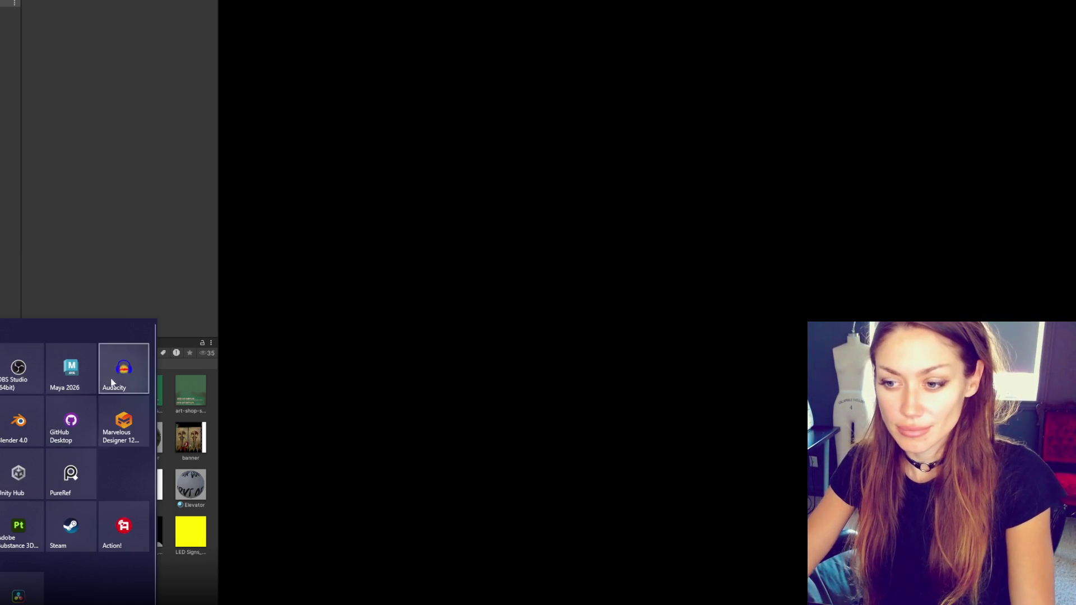
- Launch Adobe Photoshop from the Windows Start menu
click(54, 525)
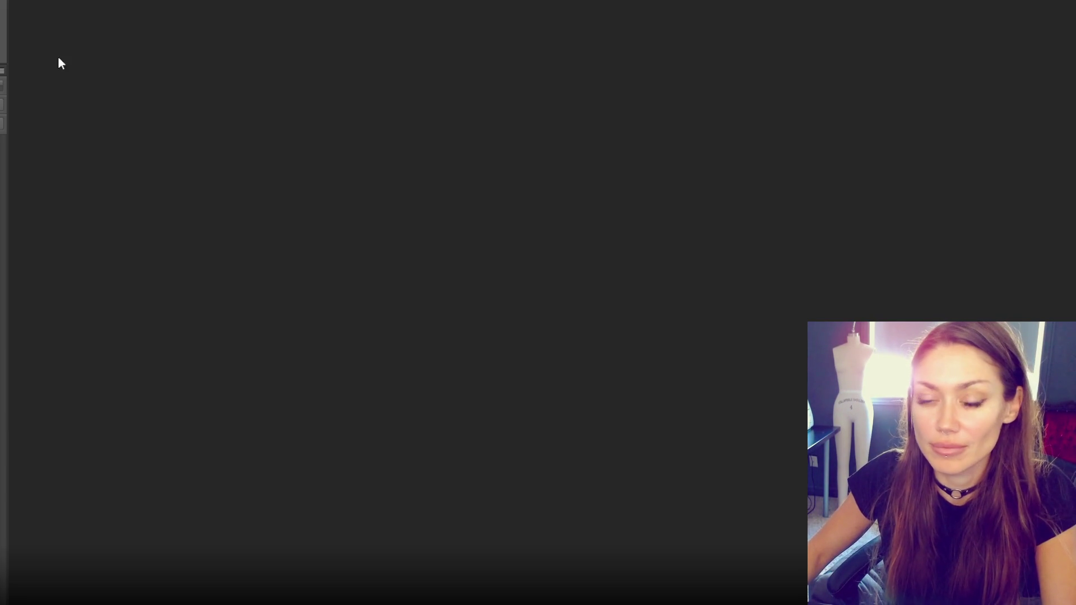
- Create a new 3000 x 2000 pixel document, zoom in, and switch to the Brush tool
key(ctrl+n)
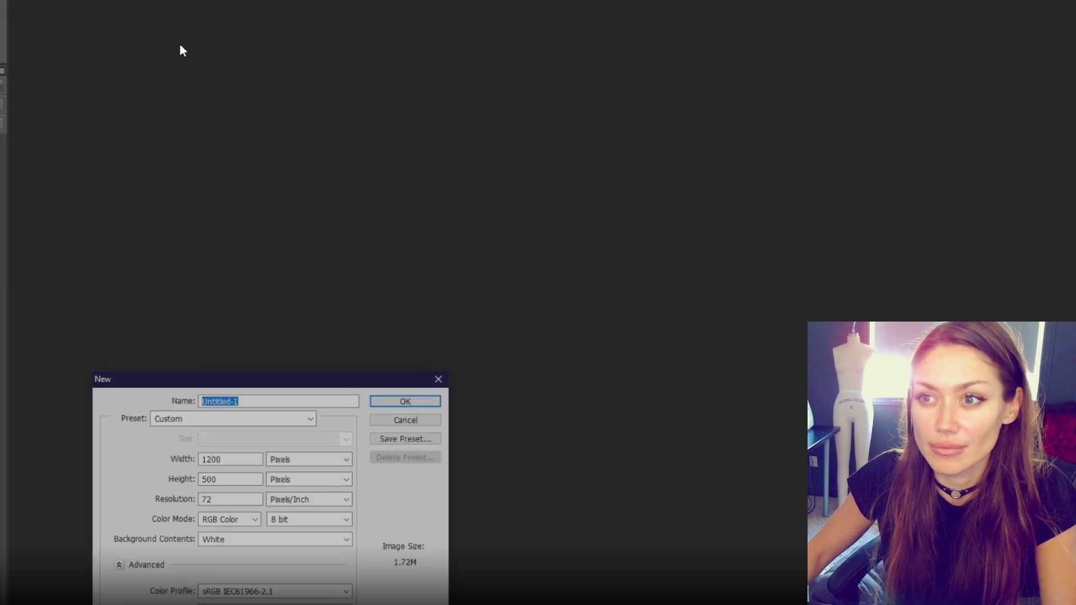
key(Tab)
key(Tab)
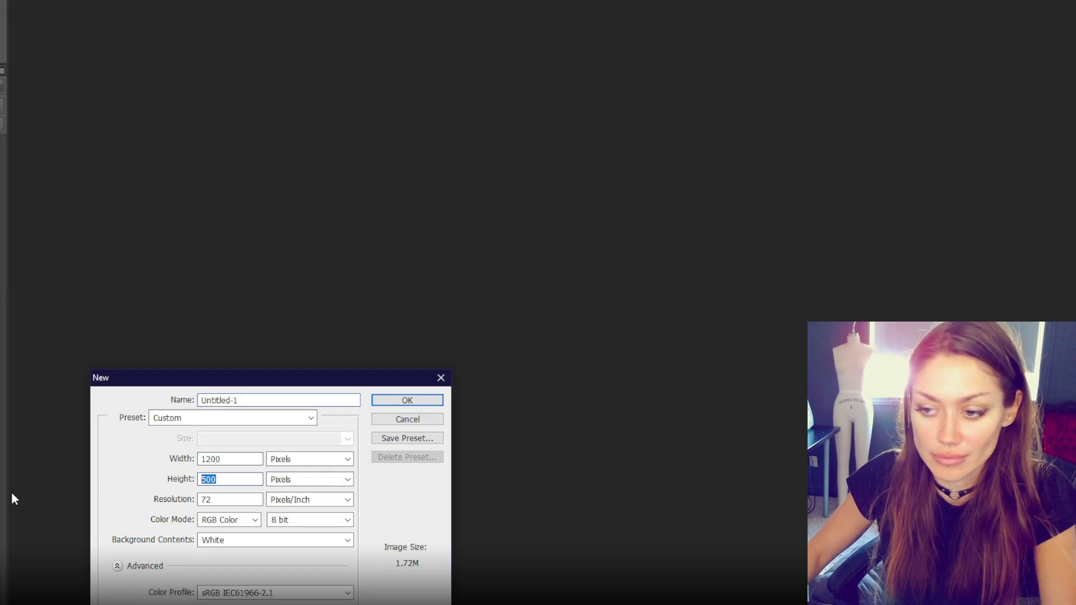
key(shift+Tab)
key(shift+Tab)
text(3000)
key(Tab)
key(Tab)
text(2000)
key(Return)
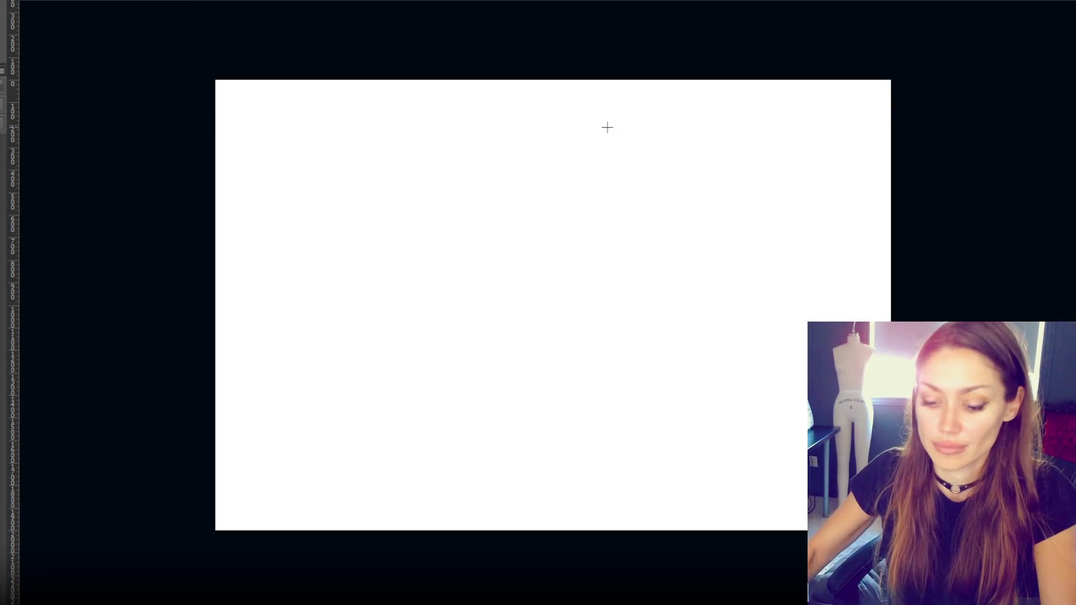
key(ctrl+plus)
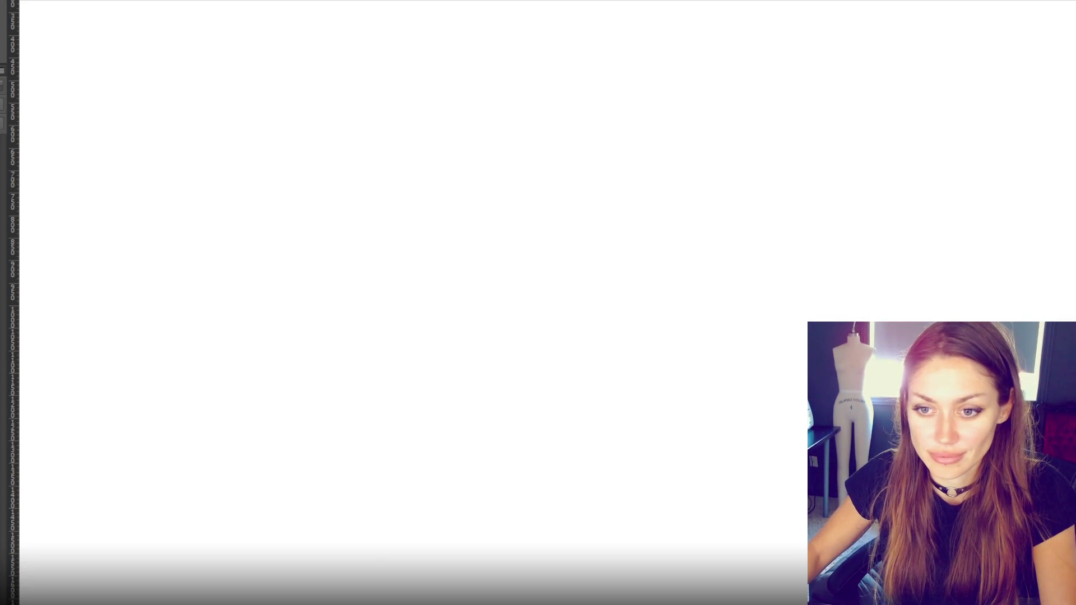
key(b)
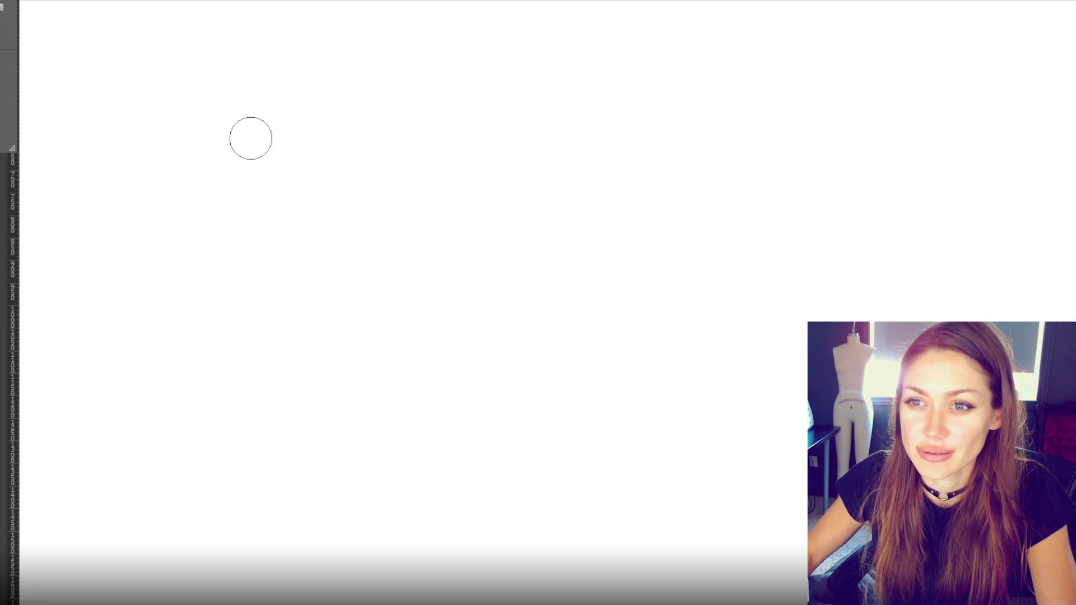
drag(247, 133, 480, 168)
key(ctrl+z)
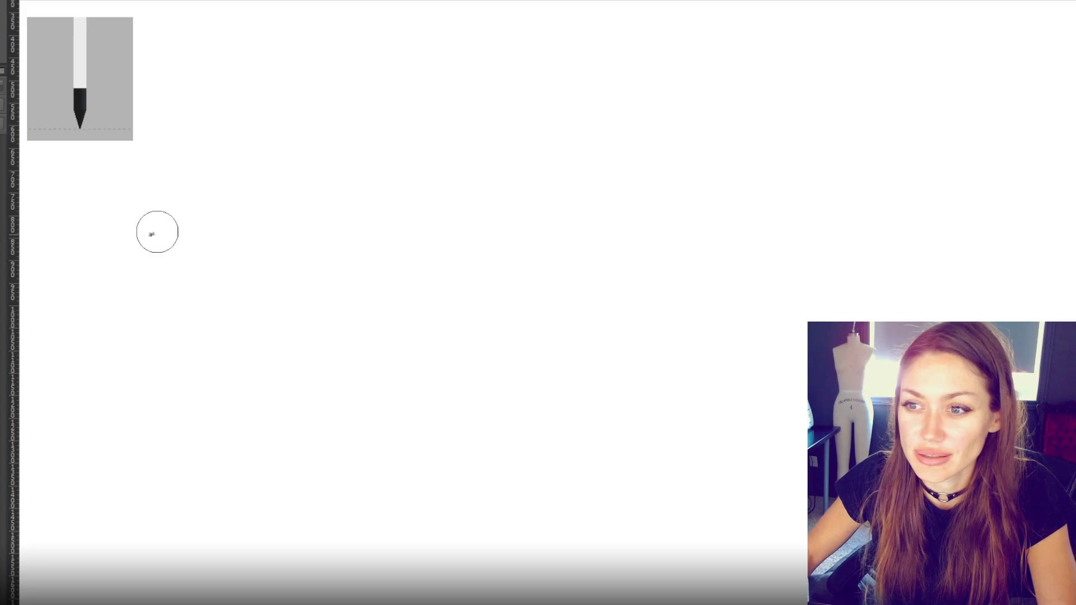
drag(149, 233, 363, 106)
drag(69, 375, 533, 211)
key(ctrl+z)
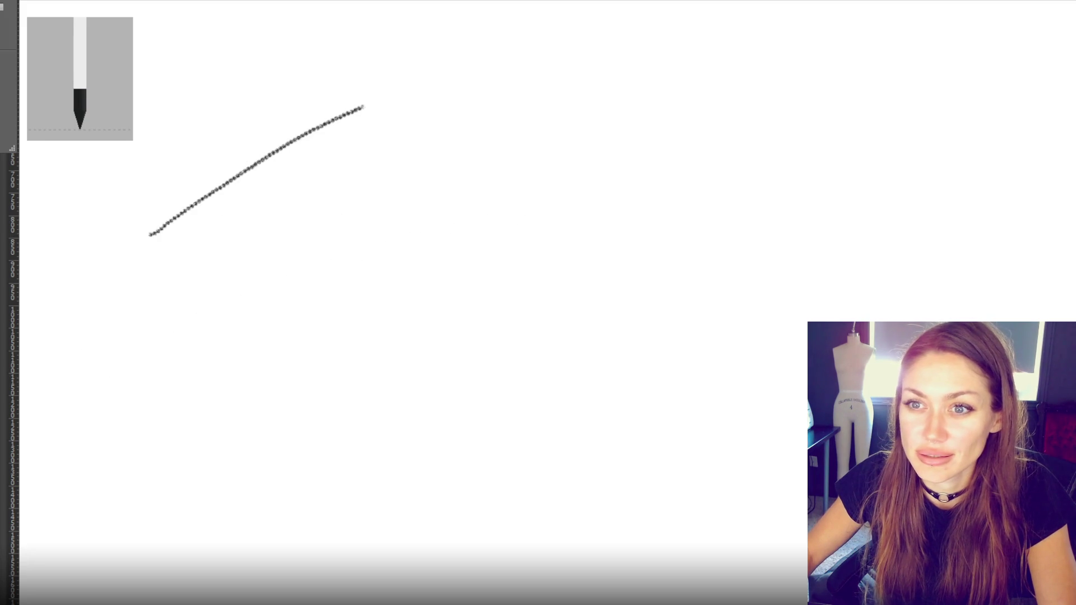
drag(476, 224, 471, 290)
mouse_move(385, 278)
mouse_down()
mouse_move(333, 353)
mouse_move(358, 323)
mouse_up()
drag(614, 267, 505, 335)
drag(656, 277, 489, 355)
drag(689, 321, 474, 401)
drag(751, 157, 729, 242)
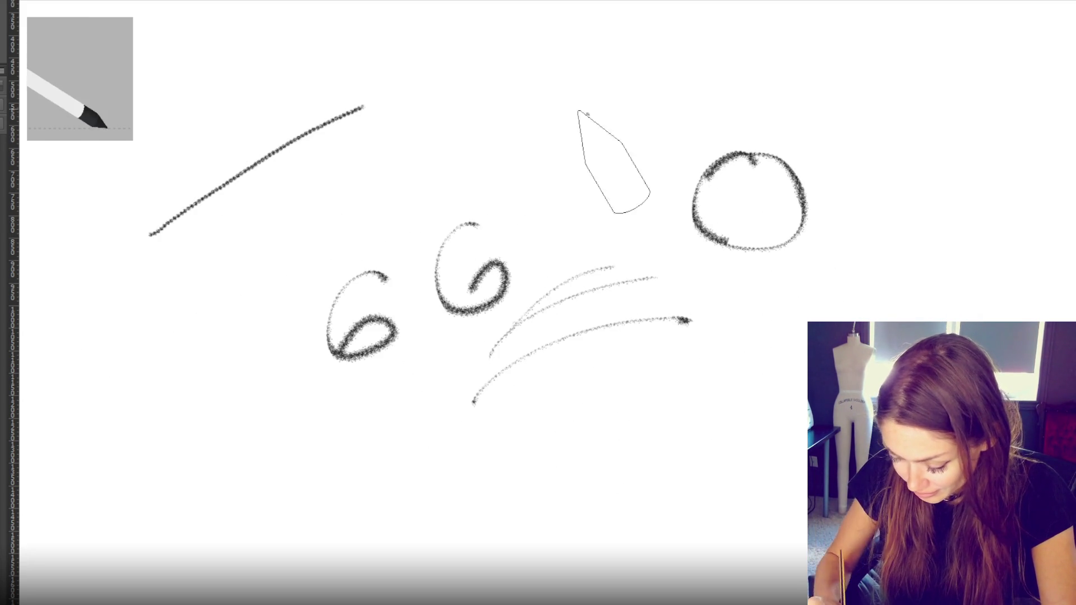
drag(587, 114, 580, 160)
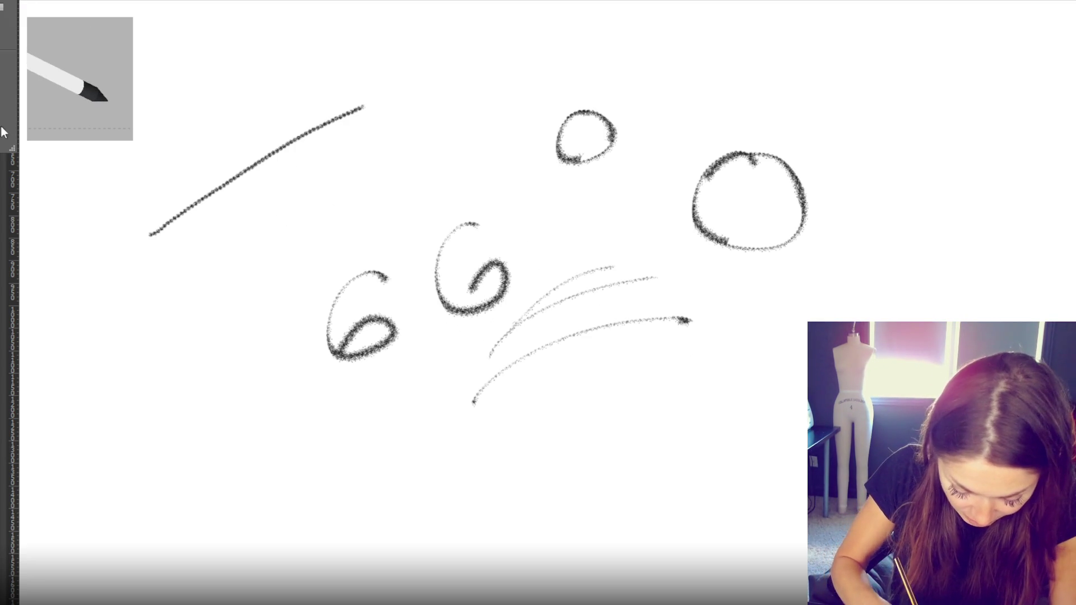
mouse_move(347, 72)
mouse_down()
mouse_move(388, 114)
mouse_move(387, 165)
mouse_up()
mouse_move(293, 231)
mouse_down()
mouse_move(296, 259)
mouse_move(399, 251)
mouse_up()
drag(339, 270, 387, 280)
drag(253, 329, 282, 388)
mouse_move(202, 374)
mouse_down()
mouse_move(417, 395)
mouse_move(511, 466)
mouse_move(693, 463)
mouse_move(611, 388)
mouse_move(672, 392)
mouse_up()
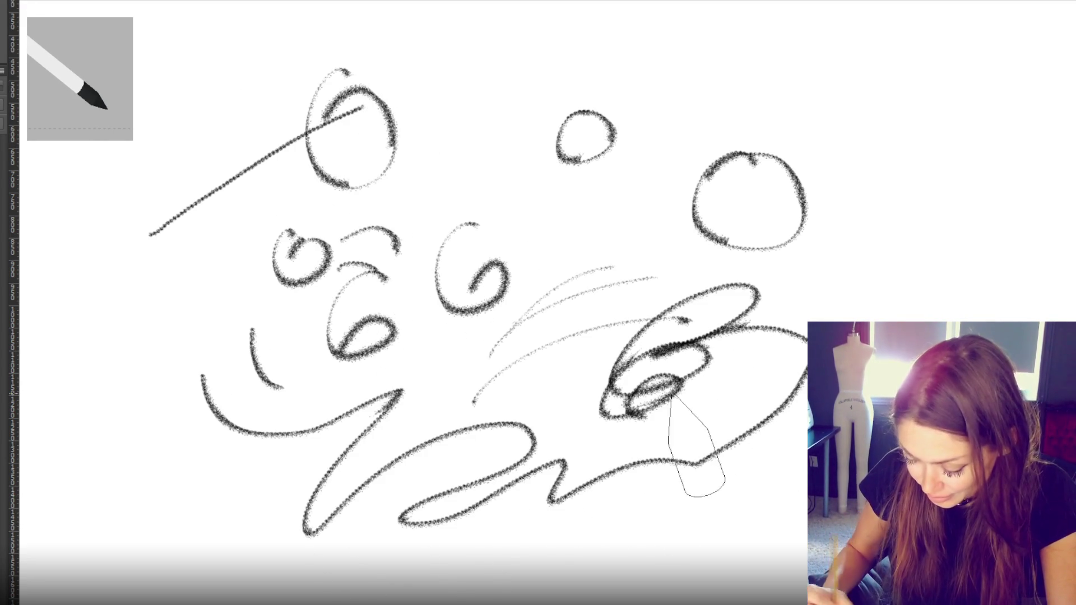
key(ctrl+z)
key(ctrl+z)
key(ctrl+z)
key(ctrl+z)
key(ctrl+z)
key(ctrl+z)
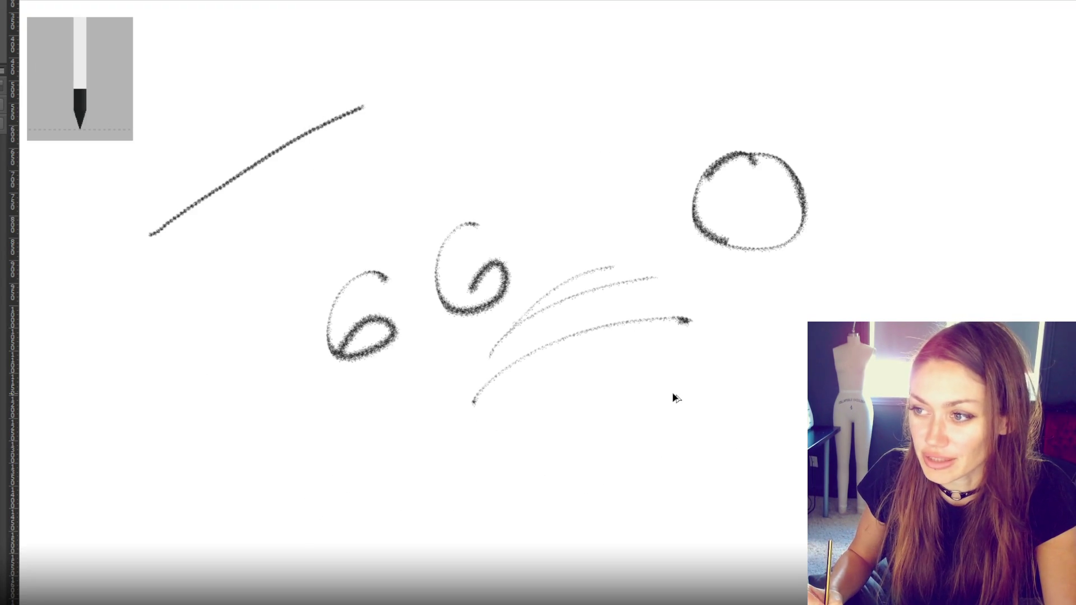
key(ctrl+z)
key(ctrl+z)
key(ctrl+z)
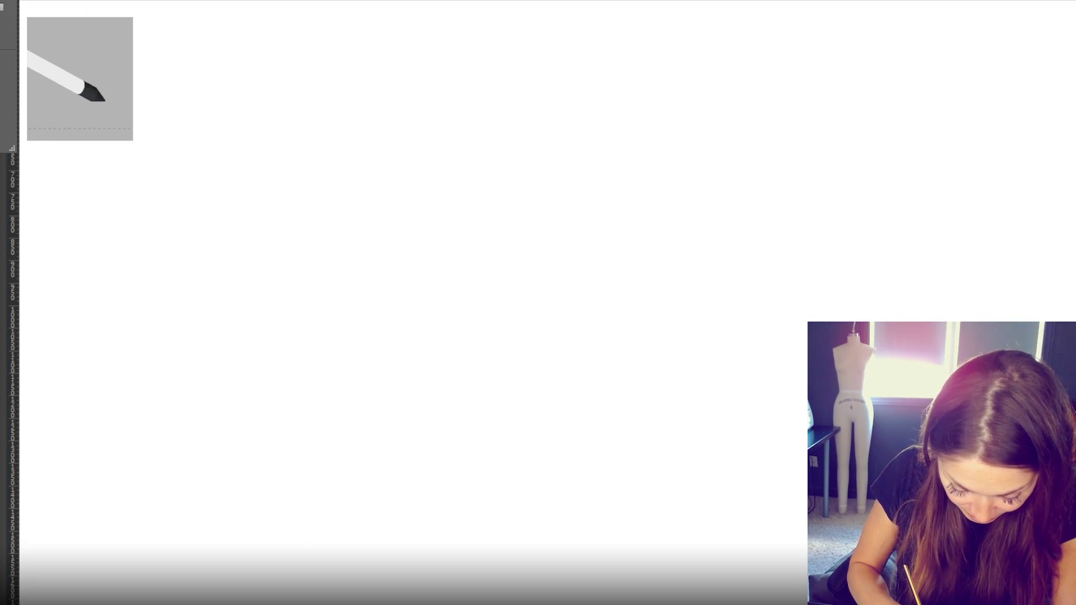
- Paint spiral, G-shaped, ring and circle test strokes, undoing each one
mouse_move(482, 180)
mouse_down()
mouse_move(470, 336)
mouse_move(461, 246)
mouse_up()
key(ctrl+z)
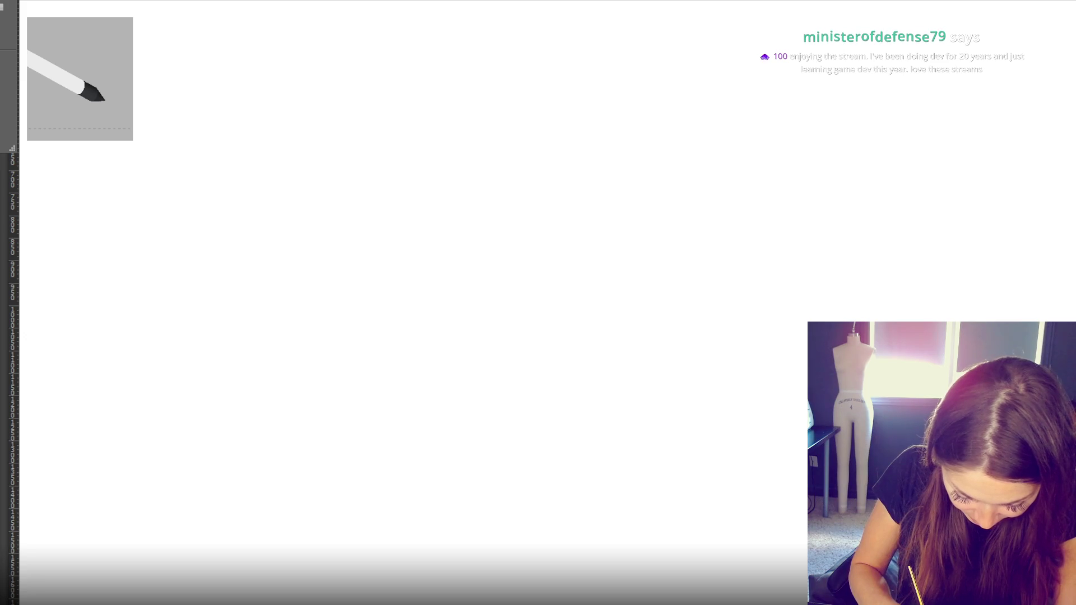
mouse_move(457, 134)
mouse_down()
mouse_move(480, 283)
mouse_move(456, 240)
mouse_up()
key(ctrl+z)
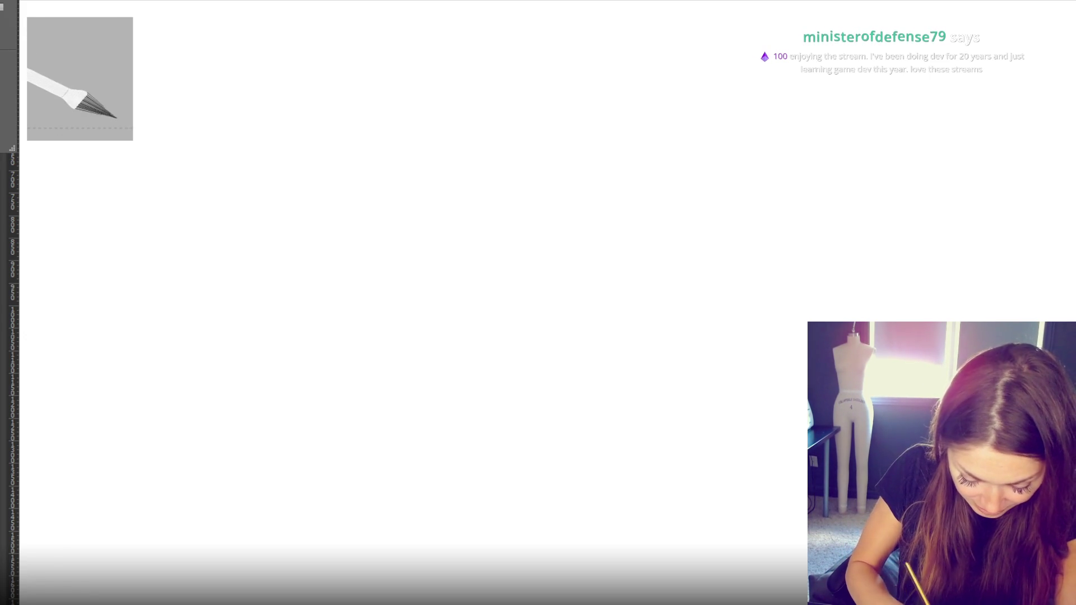
mouse_move(381, 126)
mouse_down()
mouse_move(443, 313)
mouse_move(298, 303)
mouse_up()
key(ctrl+z)
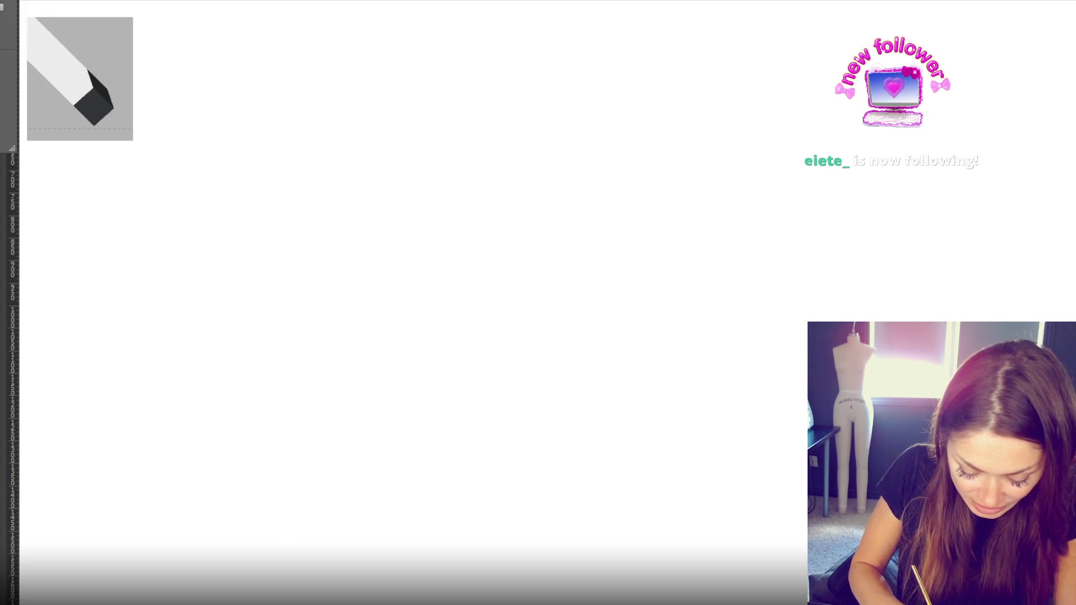
mouse_move(348, 181)
mouse_down()
mouse_move(396, 283)
mouse_move(358, 217)
mouse_up()
key(ctrl+z)
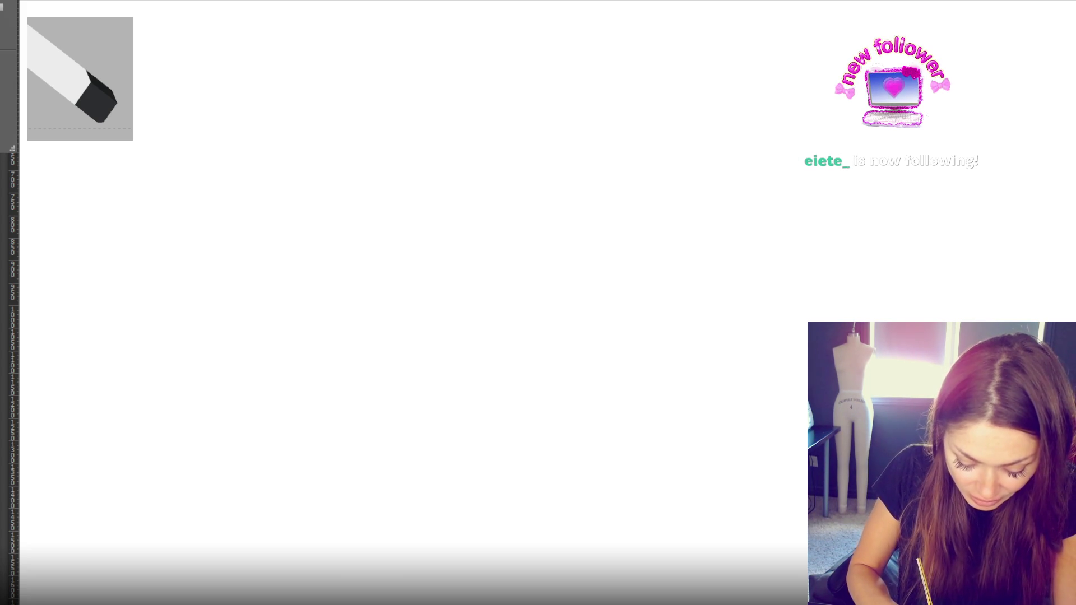
mouse_move(330, 108)
mouse_down()
mouse_move(408, 264)
mouse_move(359, 235)
mouse_up()
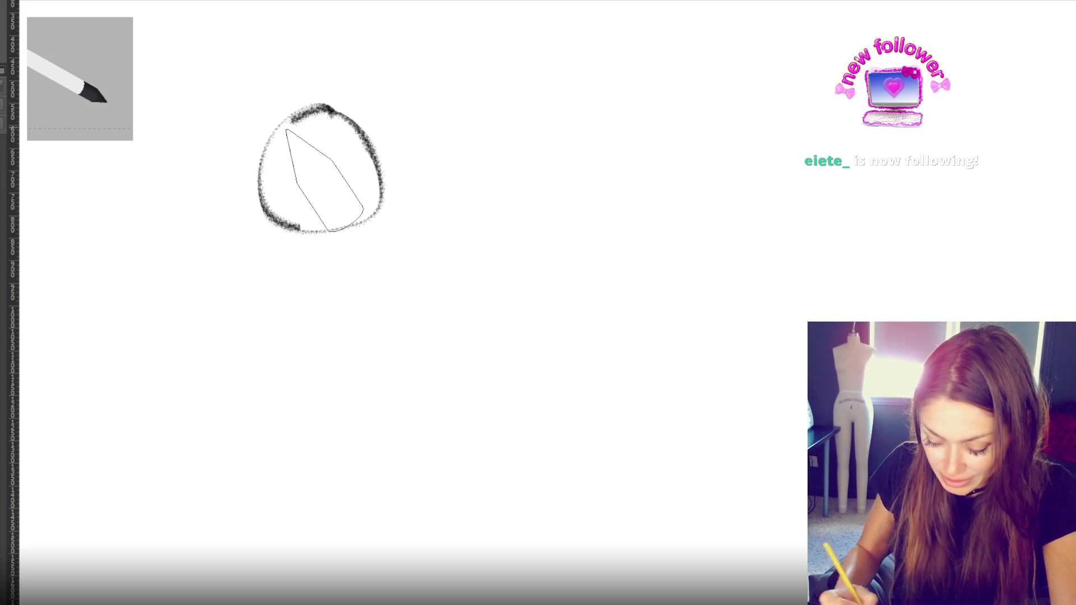
key(ctrl+z)
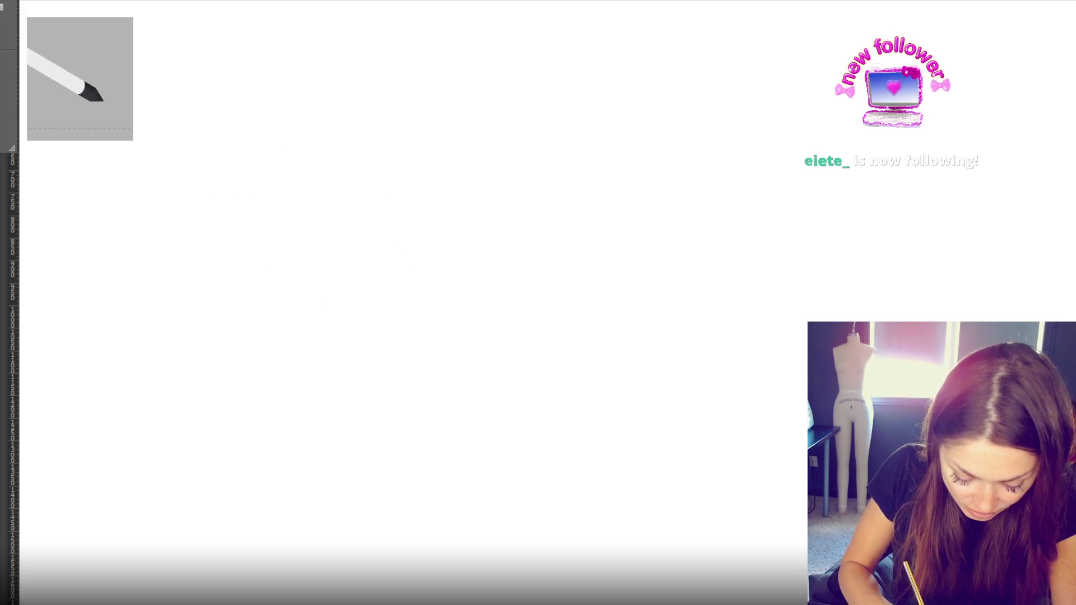
drag(361, 116, 278, 75)
key(ctrl+z)
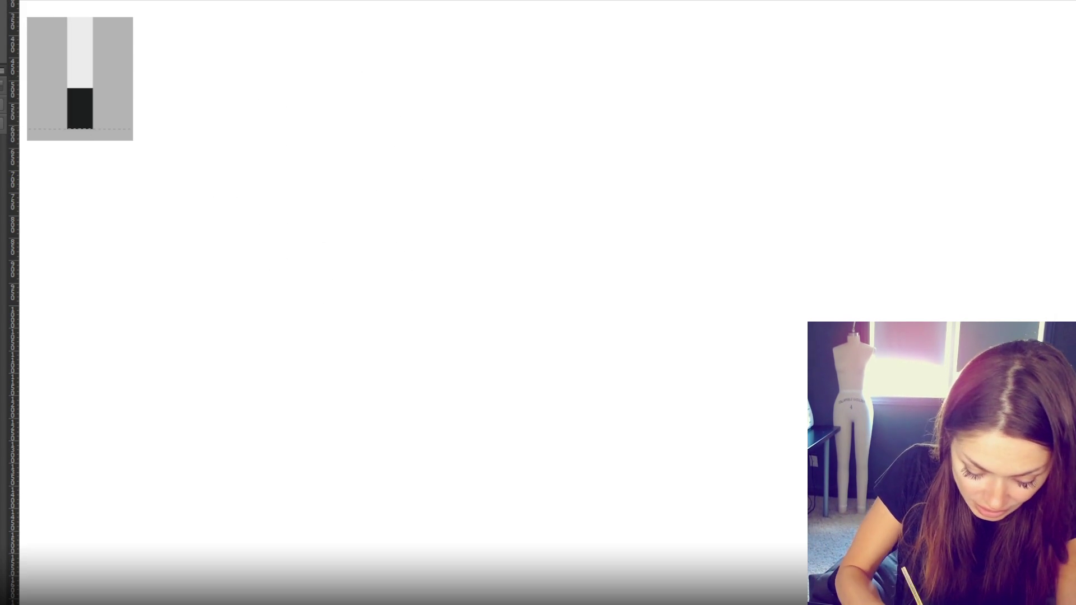
drag(329, 125, 305, 178)
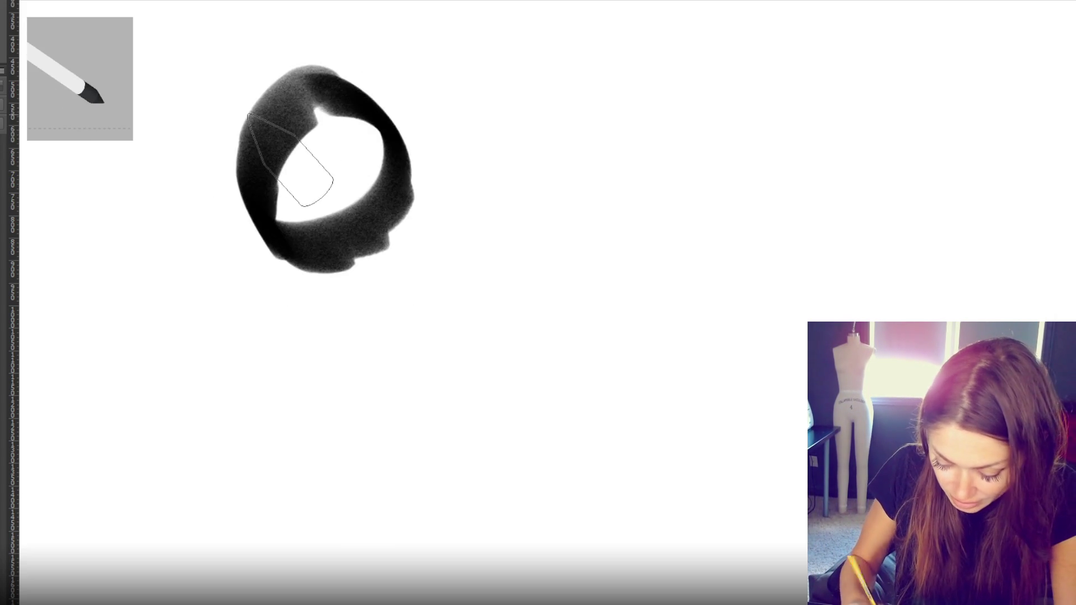
key(ctrl+z)
mouse_move(336, 144)
mouse_down()
mouse_move(377, 293)
mouse_move(339, 147)
mouse_move(350, 233)
mouse_move(342, 229)
mouse_up()
key(ctrl+z)
key(ctrl+z)
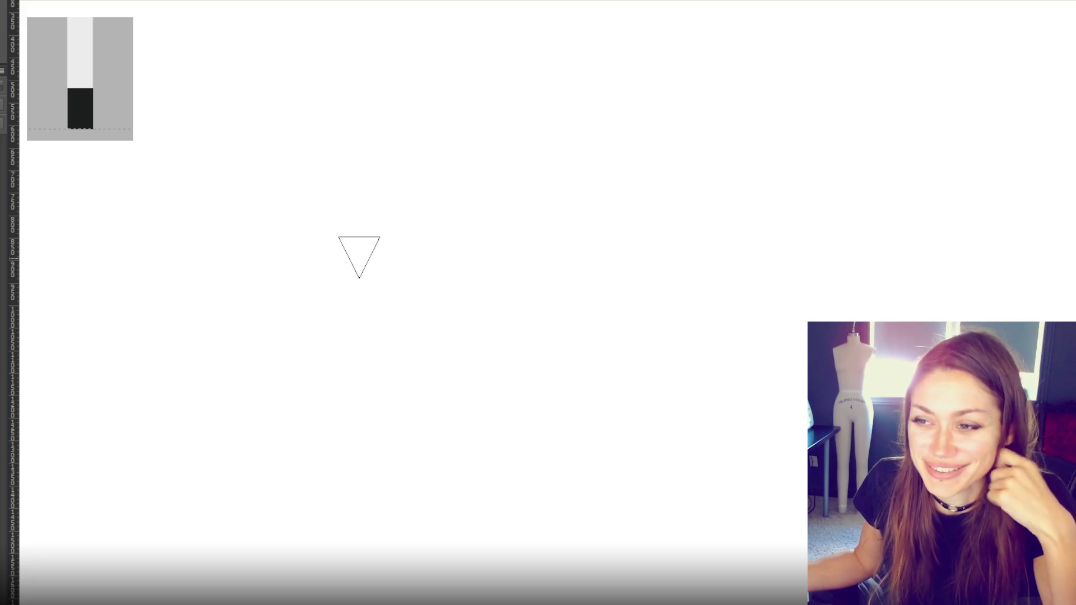
- Try more test loops and circles, undo them all, and zoom out to the full page
mouse_move(1, 90)
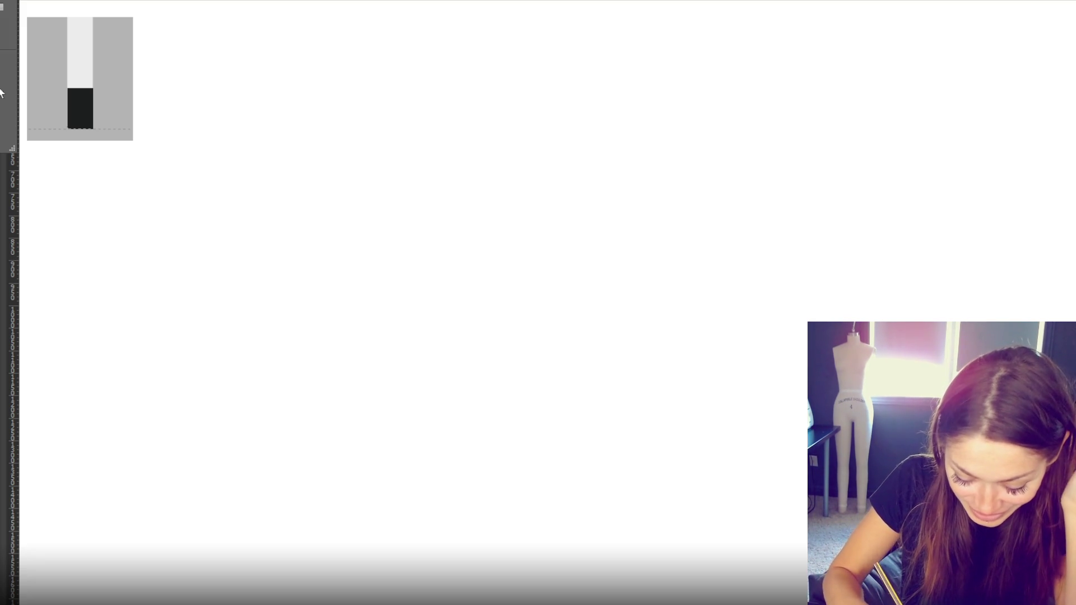
mouse_move(335, 153)
mouse_down()
mouse_move(343, 187)
mouse_move(312, 171)
mouse_up()
key(ctrl+z)
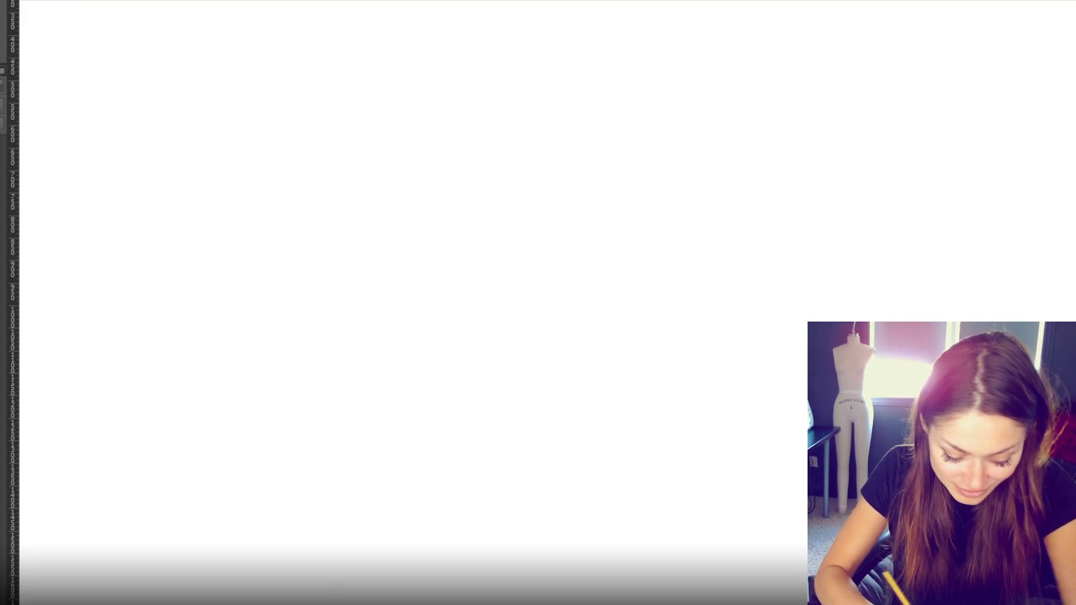
mouse_move(336, 121)
mouse_down()
mouse_move(394, 183)
mouse_move(271, 146)
mouse_up()
key(ctrl+z)
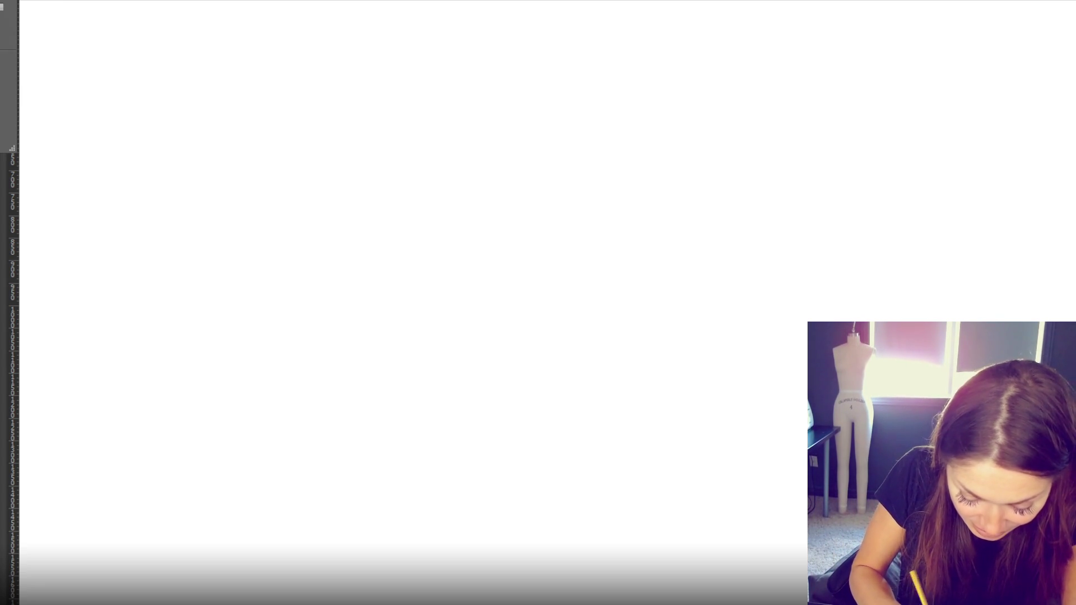
mouse_move(331, 99)
mouse_down()
mouse_move(281, 120)
mouse_move(334, 157)
mouse_move(303, 211)
mouse_move(340, 213)
mouse_up()
key(ctrl+z)
mouse_move(533, 178)
mouse_down()
mouse_move(496, 252)
mouse_move(510, 288)
mouse_up()
key(ctrl+z)
key(ctrl+shift+z)
key(ctrl+z)
key(ctrl+z)
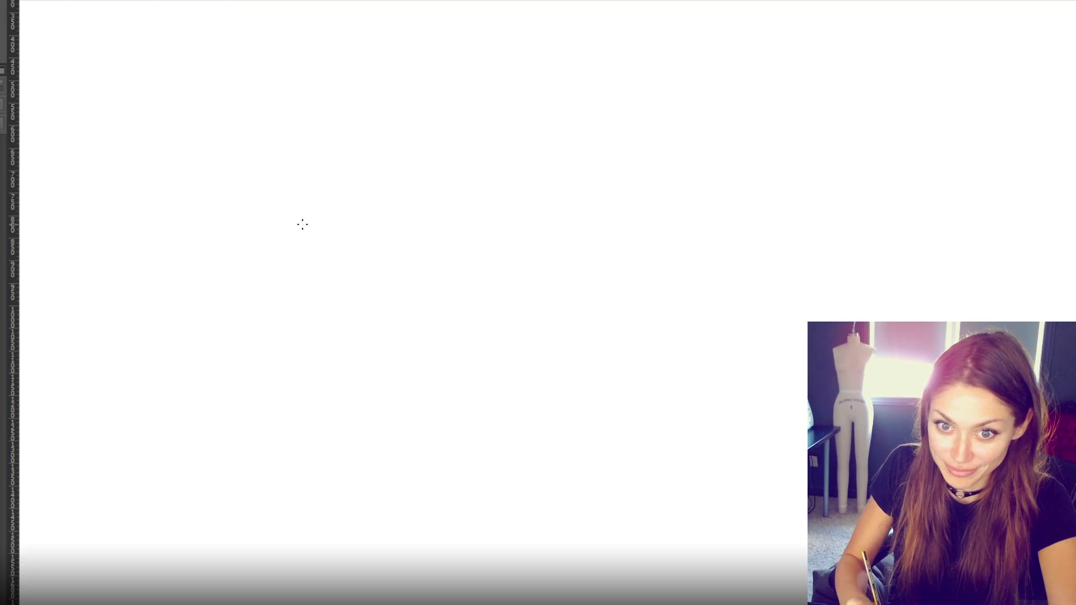
mouse_move(343, 191)
mouse_down()
mouse_move(420, 264)
mouse_move(403, 188)
mouse_move(384, 185)
mouse_up()
key(ctrl+z)
key(ctrl+z)
key(ctrl+z)
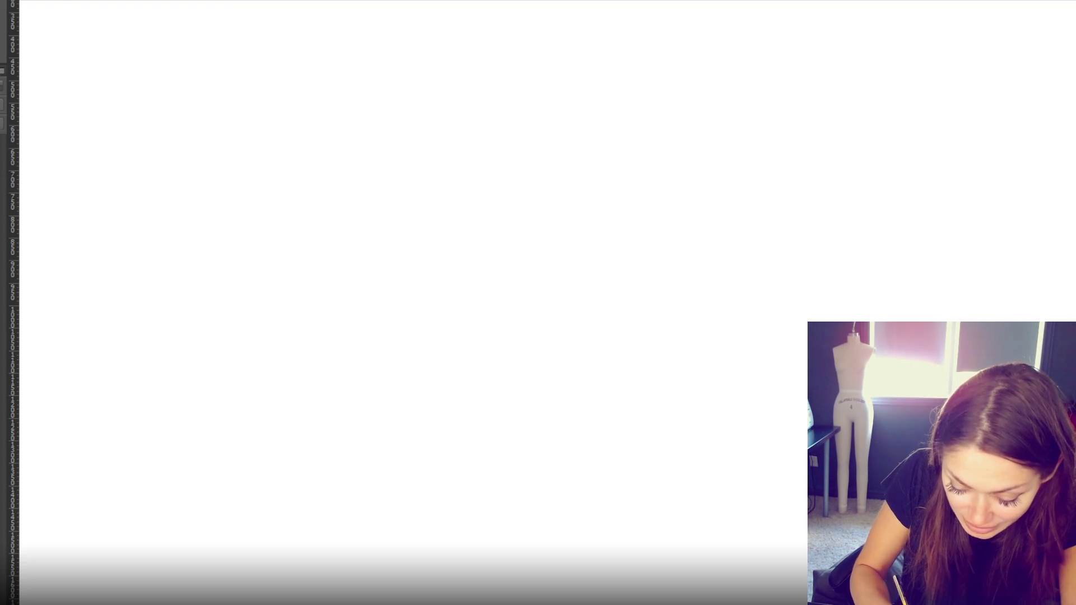
mouse_move(322, 133)
mouse_down()
mouse_move(280, 152)
mouse_move(353, 149)
mouse_up()
key(ctrl+z)
mouse_move(246, 217)
mouse_down()
mouse_move(297, 255)
mouse_move(372, 247)
mouse_move(332, 137)
mouse_up()
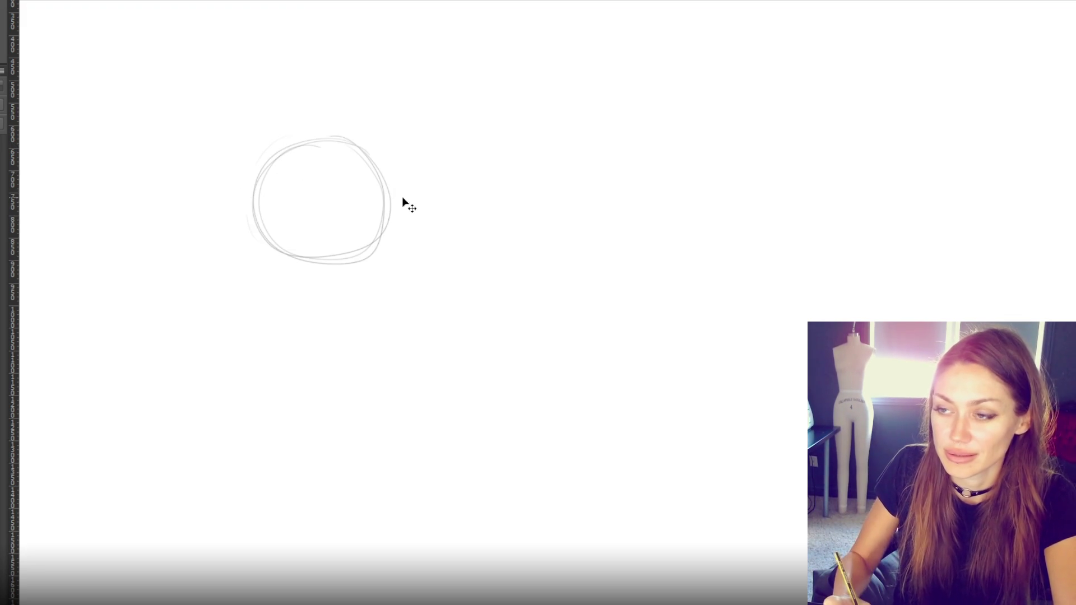
key(ctrl+z)
key(ctrl+z)
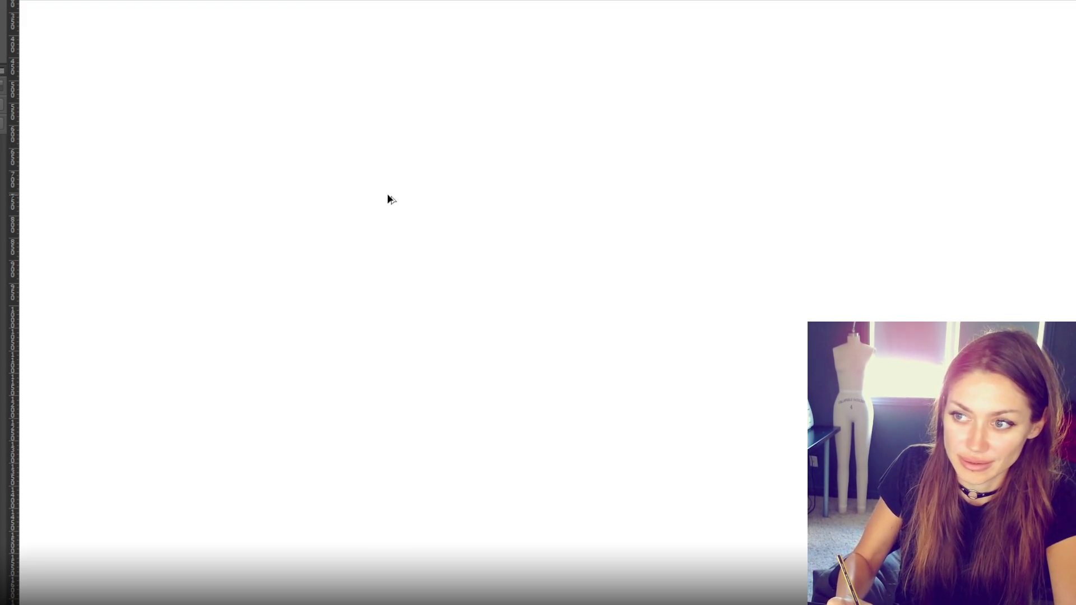
key(ctrl+minus)
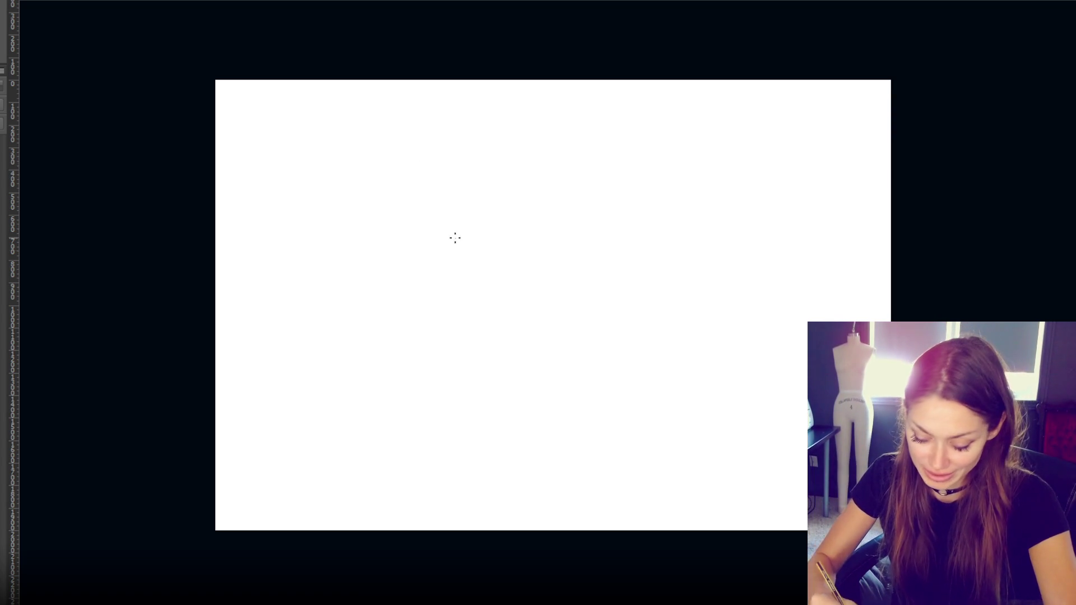
- Sketch and reinforce the domed arch of the head outline
drag(482, 188, 415, 363)
drag(543, 188, 414, 359)
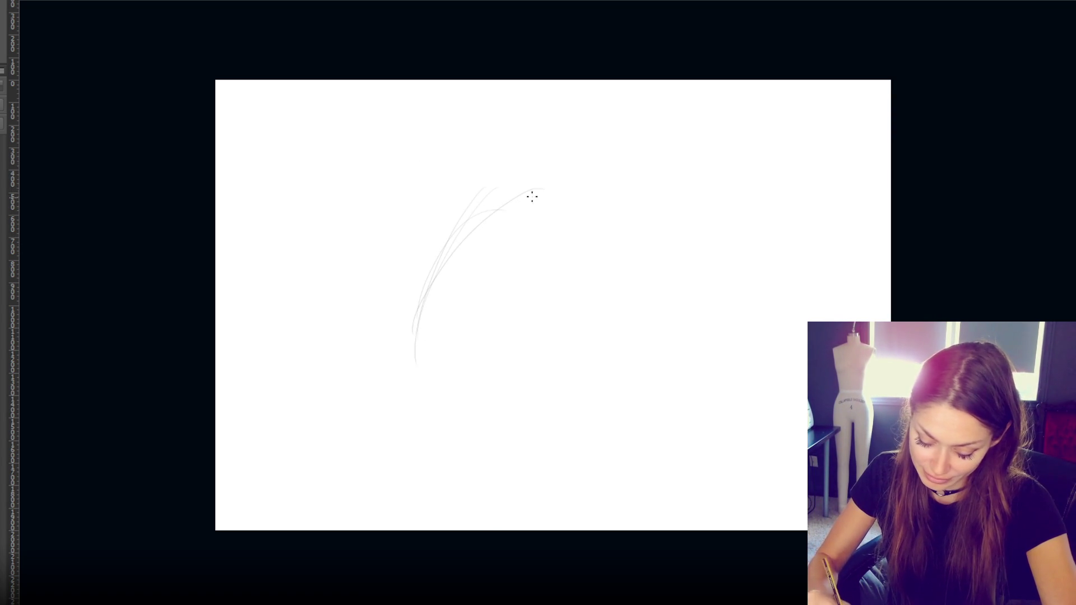
drag(512, 209, 422, 331)
drag(396, 384, 482, 193)
mouse_move(554, 181)
mouse_down()
mouse_move(634, 208)
mouse_move(672, 271)
mouse_up()
drag(644, 222, 702, 311)
drag(628, 193, 728, 352)
drag(583, 177, 381, 333)
drag(538, 194, 382, 377)
mouse_move(400, 314)
mouse_down()
mouse_move(604, 176)
mouse_move(656, 209)
mouse_move(714, 353)
mouse_up()
drag(664, 209, 703, 371)
drag(709, 306, 711, 339)
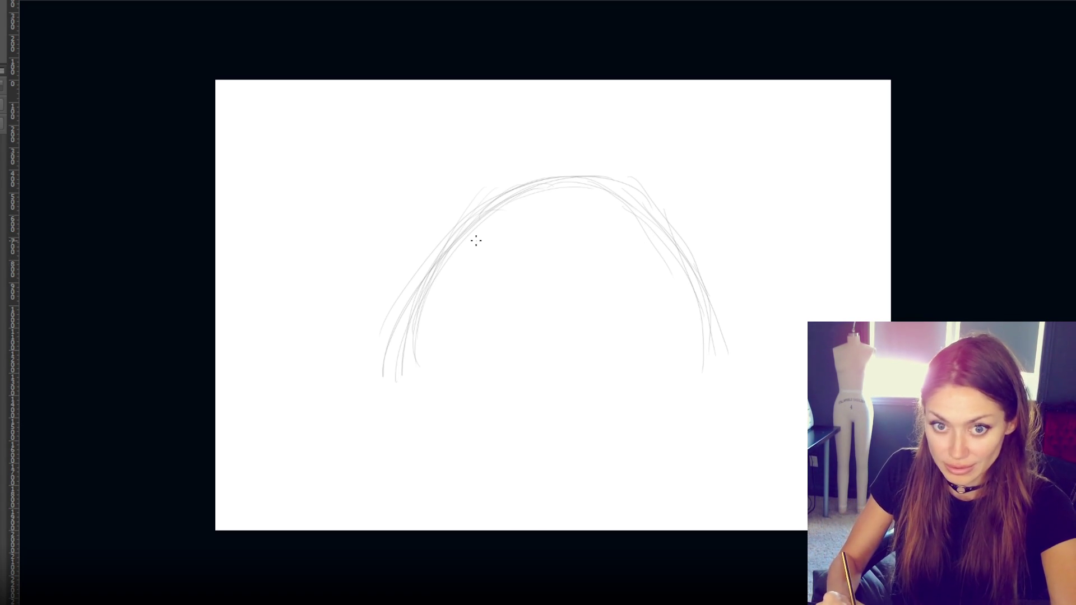
- Draw the two eye circles, the beak below them, and lines between the eyes
mouse_move(488, 243)
mouse_down()
mouse_move(523, 283)
mouse_move(528, 267)
mouse_move(624, 291)
mouse_move(582, 255)
mouse_move(507, 233)
mouse_up()
mouse_move(499, 302)
mouse_down()
mouse_move(547, 298)
mouse_move(562, 340)
mouse_up()
drag(544, 297, 565, 339)
mouse_move(491, 363)
mouse_down()
mouse_move(533, 367)
mouse_move(487, 355)
mouse_up()
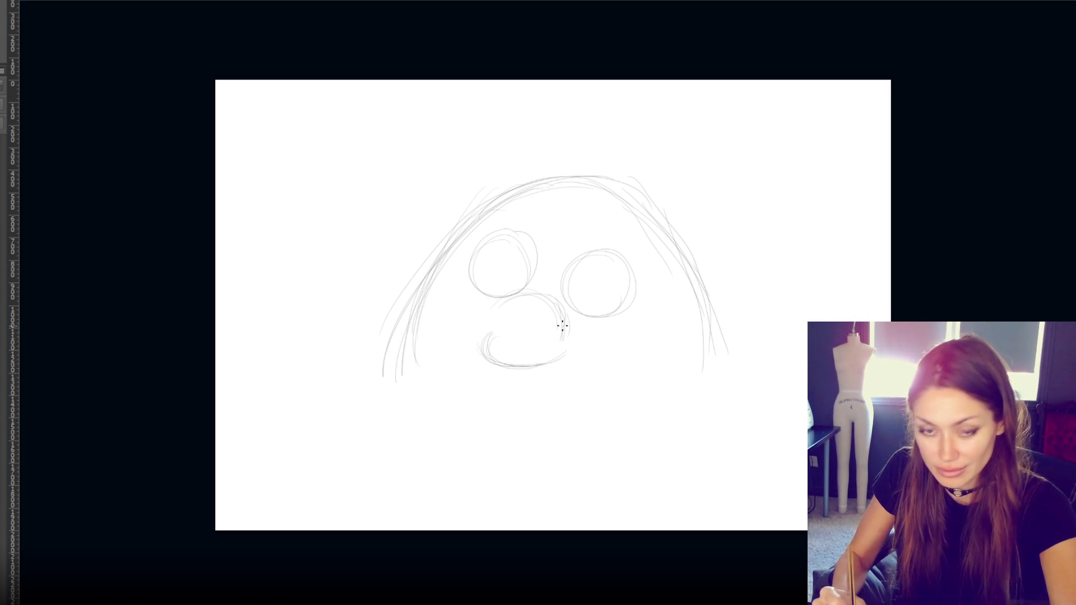
drag(569, 320, 571, 346)
drag(556, 297, 563, 352)
drag(543, 256, 534, 297)
mouse_move(562, 256)
mouse_down()
mouse_move(551, 284)
mouse_move(529, 288)
mouse_move(550, 300)
mouse_up()
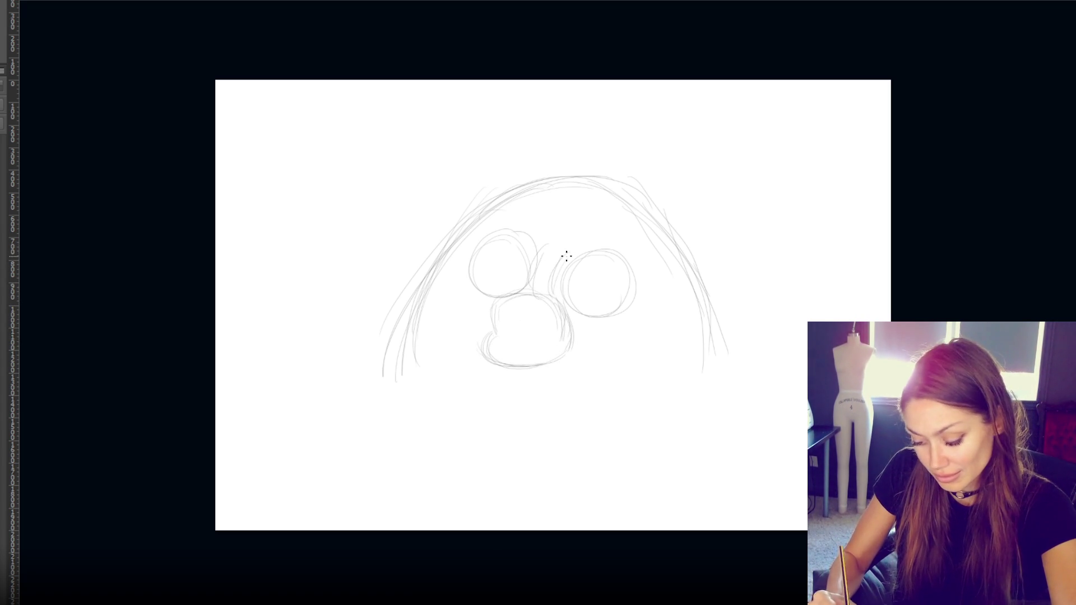
- Add the curly forehead tuft, strengthen the eyes and beak, and sketch the left ear
mouse_move(557, 228)
mouse_down()
mouse_move(571, 215)
mouse_move(585, 250)
mouse_move(569, 236)
mouse_move(585, 253)
mouse_up()
drag(548, 221, 534, 252)
mouse_move(616, 255)
mouse_down()
mouse_move(622, 319)
mouse_move(583, 315)
mouse_up()
drag(489, 234, 515, 304)
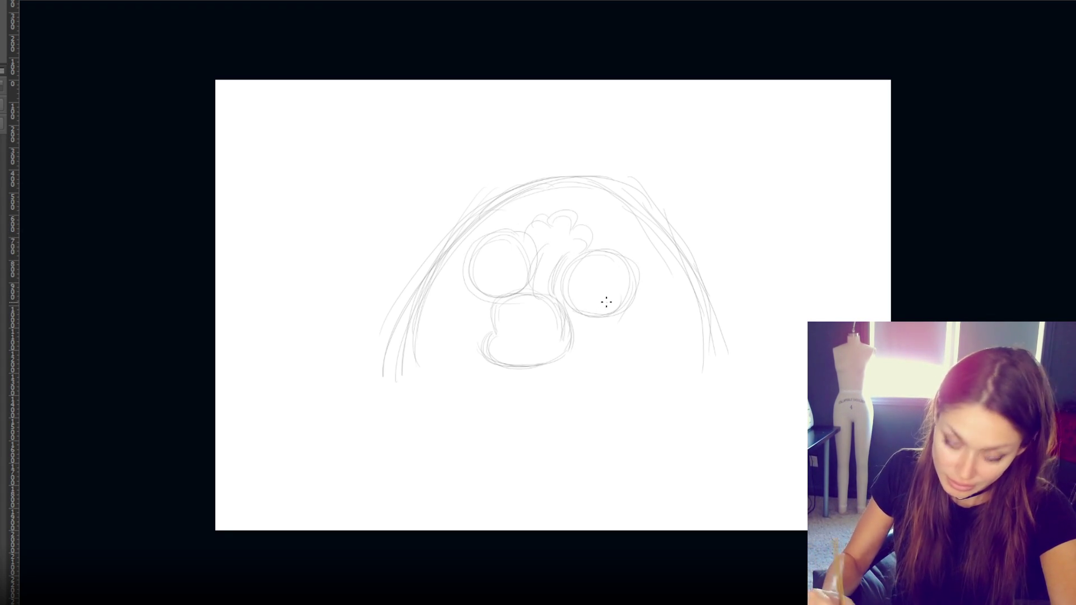
mouse_move(563, 330)
mouse_down()
mouse_move(562, 364)
mouse_move(564, 353)
mouse_up()
mouse_move(507, 327)
mouse_down()
mouse_move(559, 354)
mouse_move(504, 372)
mouse_move(541, 369)
mouse_up()
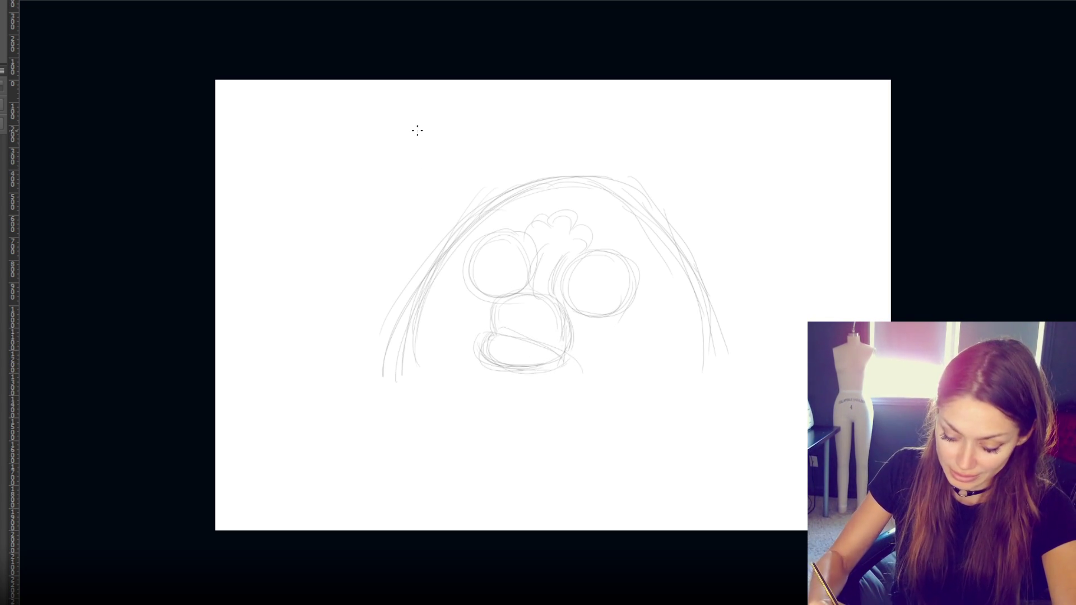
mouse_move(420, 96)
mouse_down()
mouse_move(548, 207)
mouse_move(380, 164)
mouse_move(417, 263)
mouse_up()
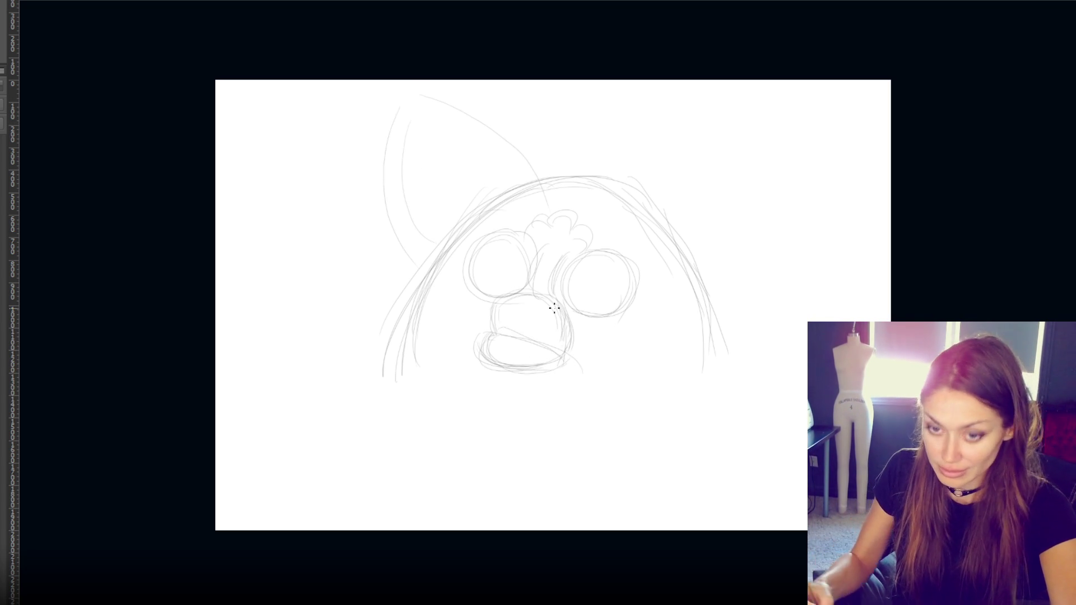
- Draw the right ear, strengthen the head's right side, and add a line under the right eye
mouse_move(663, 205)
mouse_down()
mouse_move(791, 165)
mouse_move(790, 241)
mouse_move(712, 328)
mouse_up()
drag(775, 264, 708, 330)
drag(667, 236, 690, 349)
drag(691, 271, 694, 358)
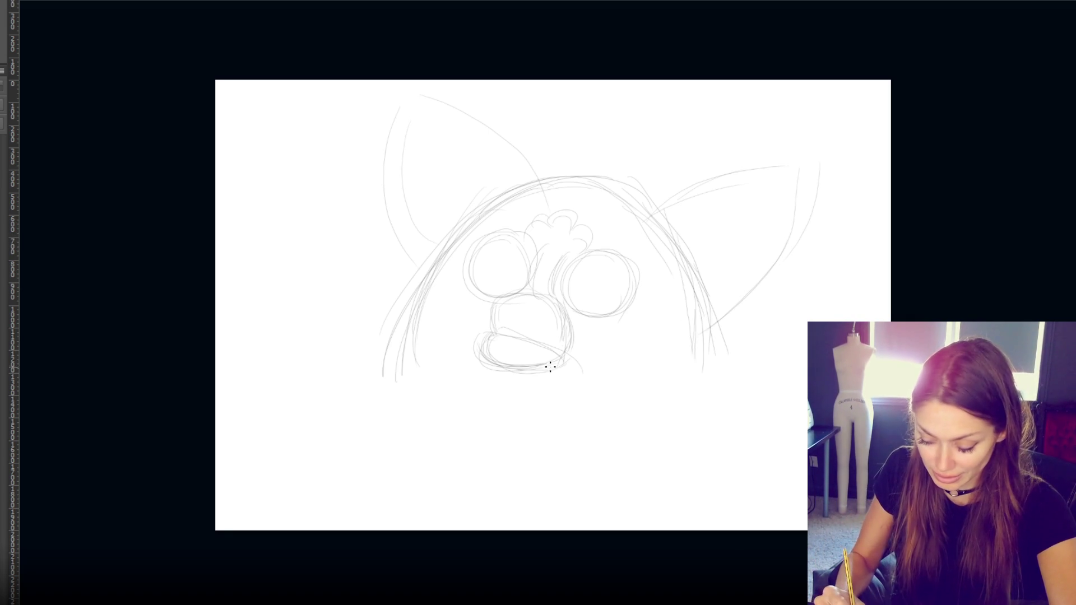
drag(588, 319, 654, 301)
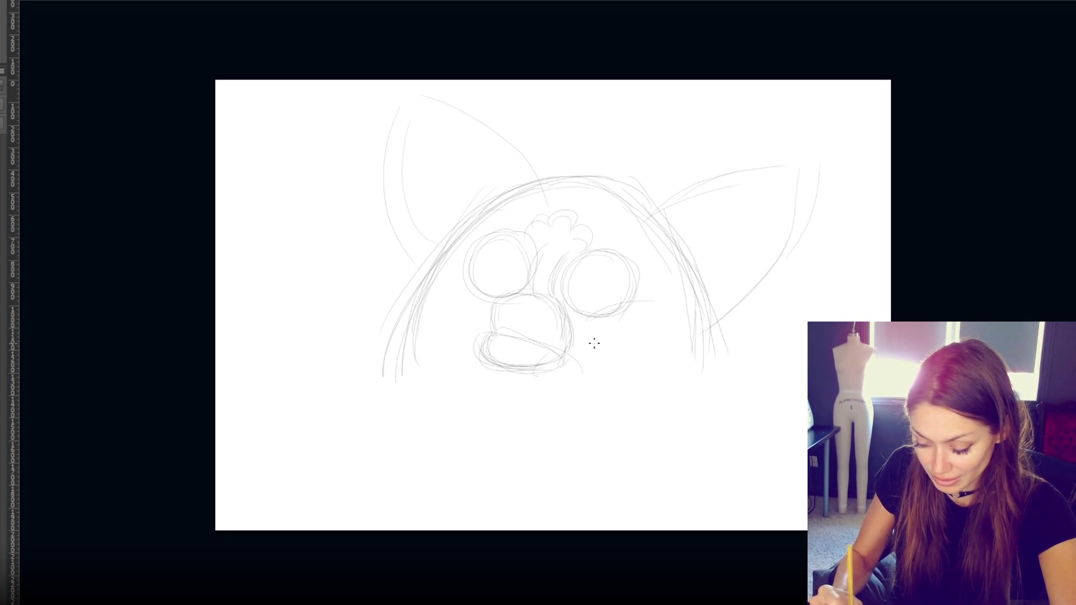
drag(561, 350, 581, 344)
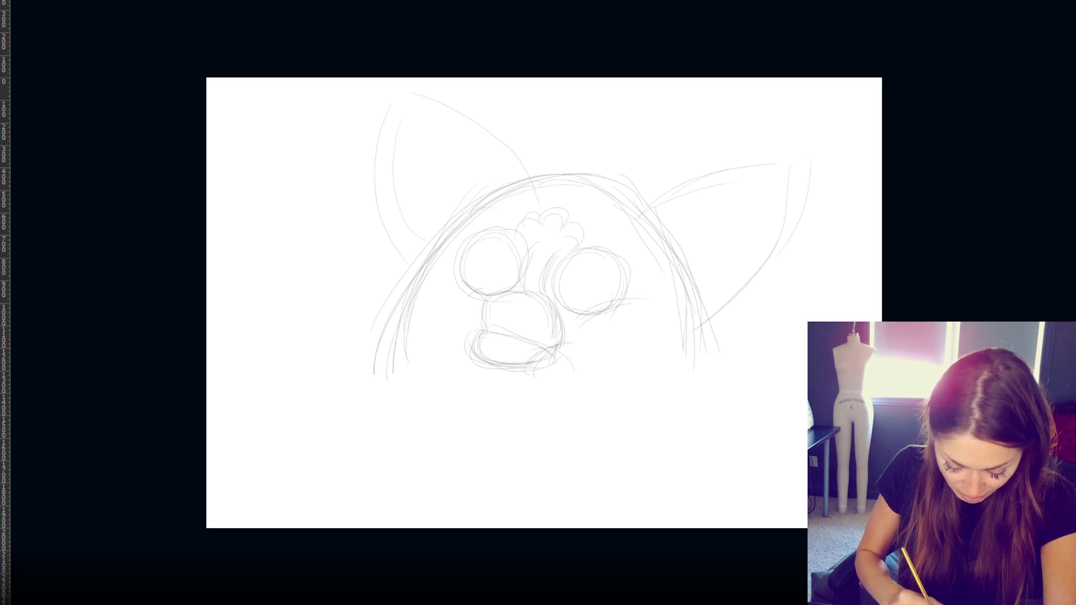
- Darken both sides of the head and reinforce the eye outlines
mouse_move(486, 208)
mouse_down()
mouse_move(396, 365)
mouse_move(389, 355)
mouse_up()
mouse_move(432, 249)
mouse_down()
mouse_move(386, 383)
mouse_move(477, 199)
mouse_move(578, 178)
mouse_move(619, 187)
mouse_move(643, 204)
mouse_move(678, 302)
mouse_up()
drag(639, 213, 688, 373)
drag(661, 265, 680, 372)
drag(692, 316, 690, 343)
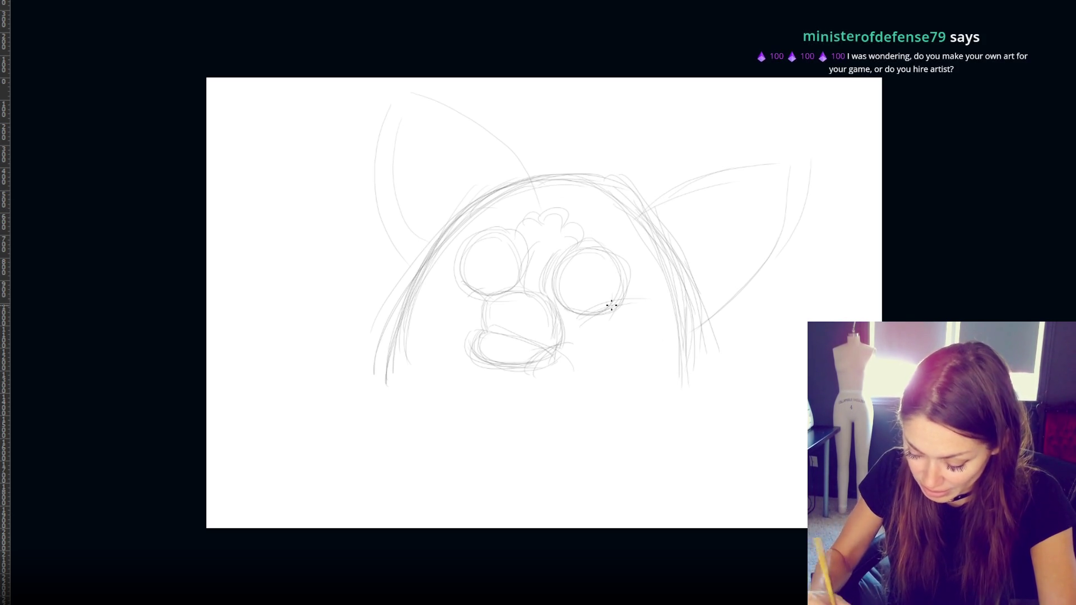
mouse_move(488, 227)
mouse_down()
mouse_move(509, 242)
mouse_move(516, 288)
mouse_up()
mouse_move(532, 241)
mouse_down()
mouse_move(513, 290)
mouse_move(545, 271)
mouse_move(540, 297)
mouse_move(543, 279)
mouse_up()
mouse_move(530, 243)
mouse_down()
mouse_move(561, 250)
mouse_move(574, 234)
mouse_move(617, 272)
mouse_up()
drag(600, 236, 623, 269)
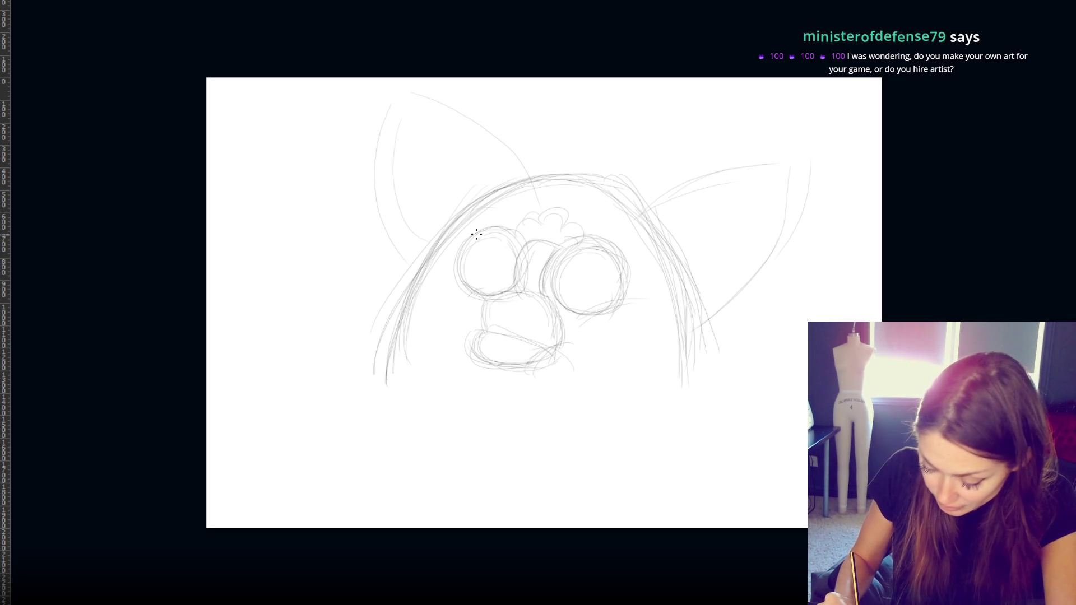
mouse_move(528, 236)
mouse_down()
mouse_move(475, 225)
mouse_move(522, 227)
mouse_move(472, 237)
mouse_move(506, 242)
mouse_up()
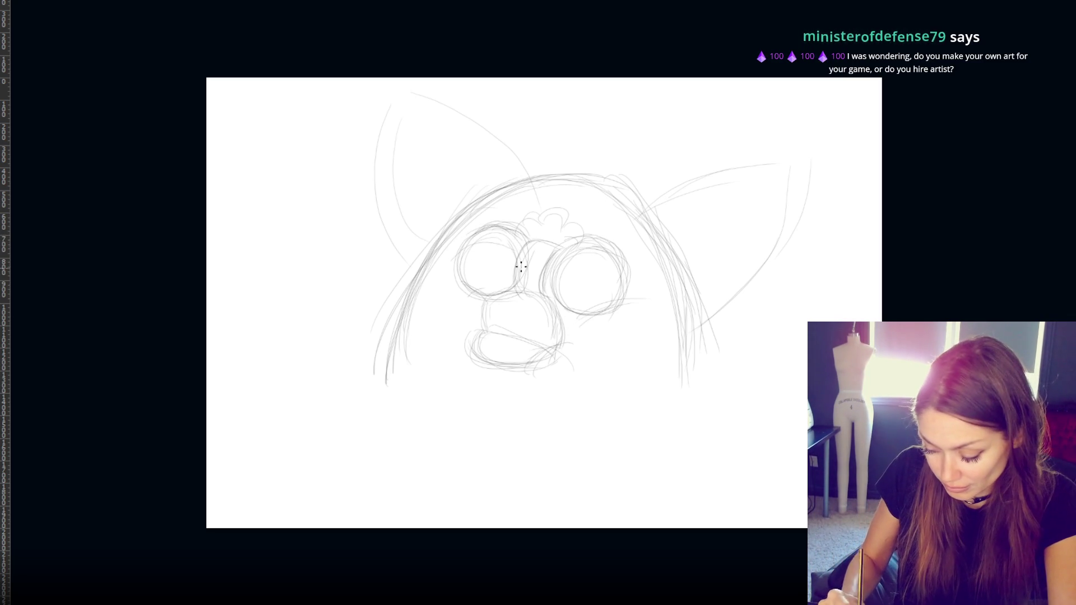
mouse_move(610, 257)
mouse_down()
mouse_move(587, 268)
mouse_move(612, 285)
mouse_up()
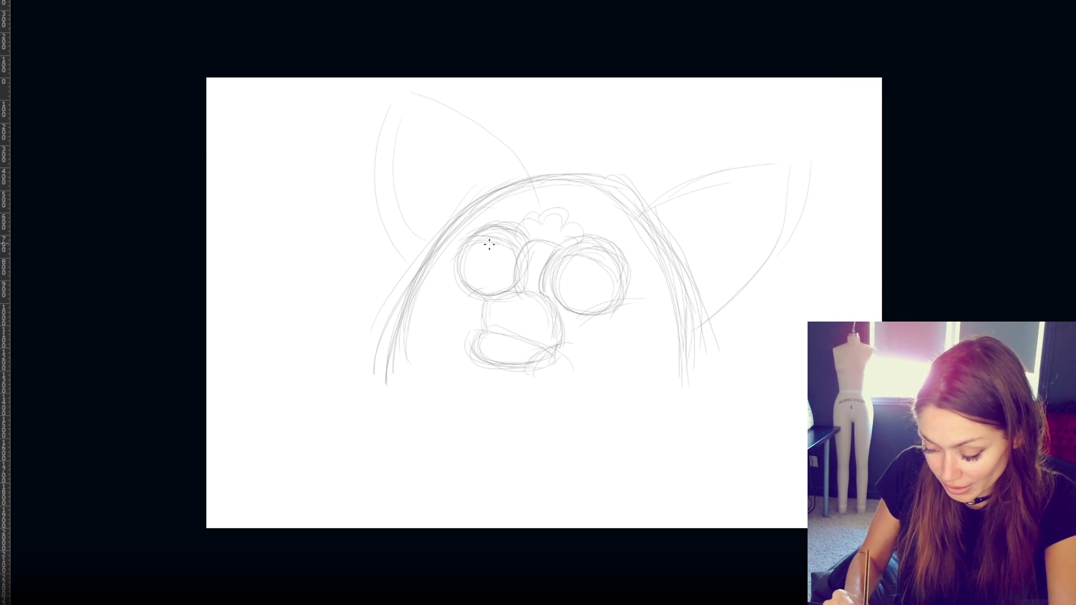
- Draw darker pupils in both eyes, undoing and redrawing stray strokes
mouse_move(472, 242)
mouse_down()
mouse_move(464, 258)
mouse_move(483, 242)
mouse_up()
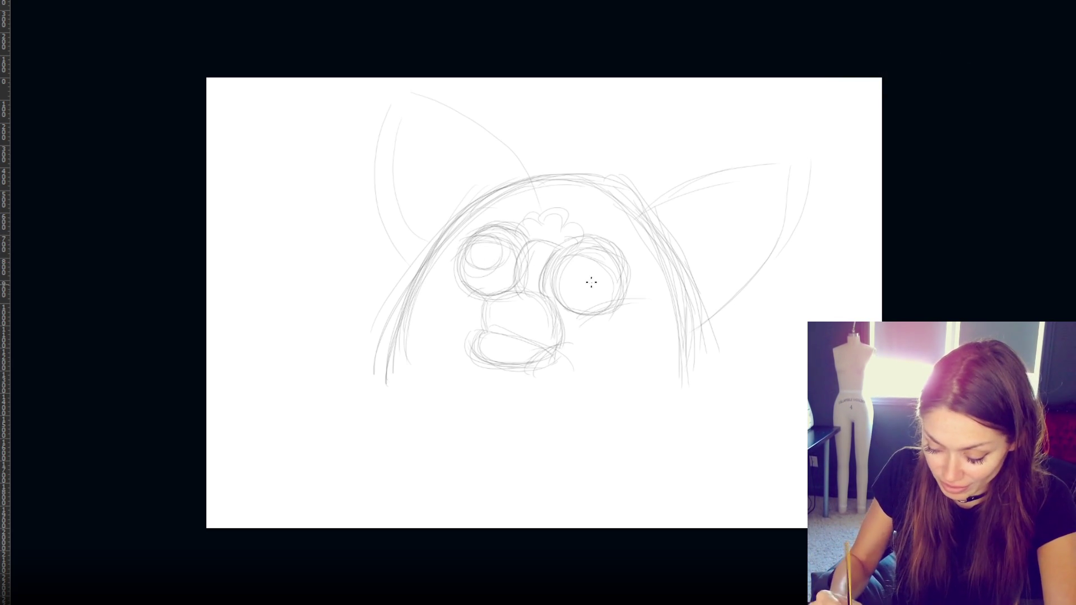
mouse_move(496, 248)
mouse_down()
mouse_move(474, 263)
mouse_move(496, 239)
mouse_move(476, 267)
mouse_move(488, 235)
mouse_up()
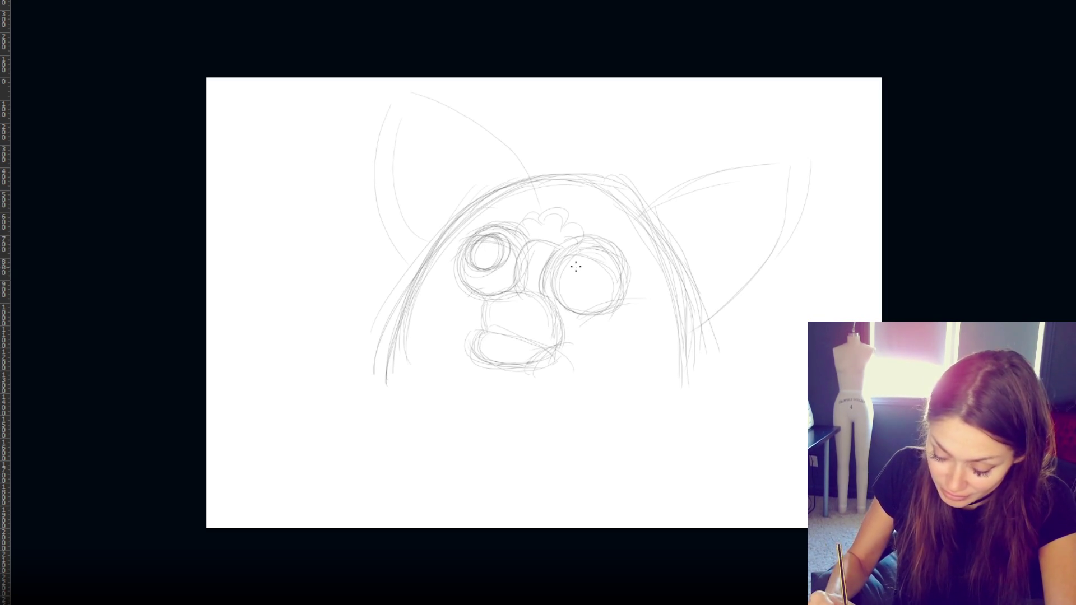
key(ctrl+z)
key(ctrl+shift+z)
key(ctrl+z)
key(ctrl+z)
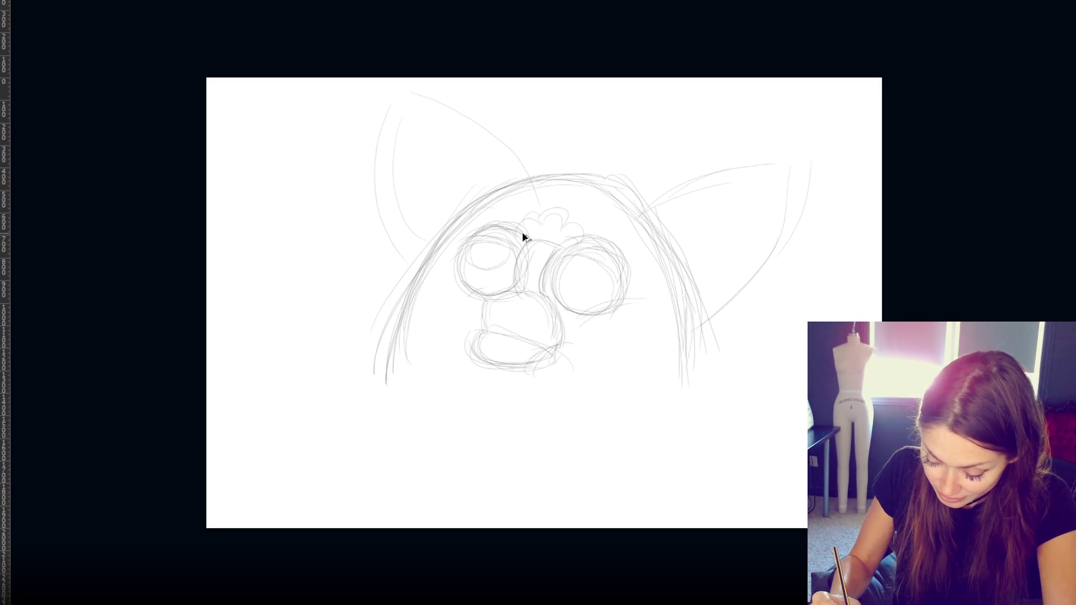
mouse_move(501, 247)
mouse_down()
mouse_move(493, 263)
mouse_move(506, 236)
mouse_move(493, 232)
mouse_move(497, 260)
mouse_up()
key(ctrl+z)
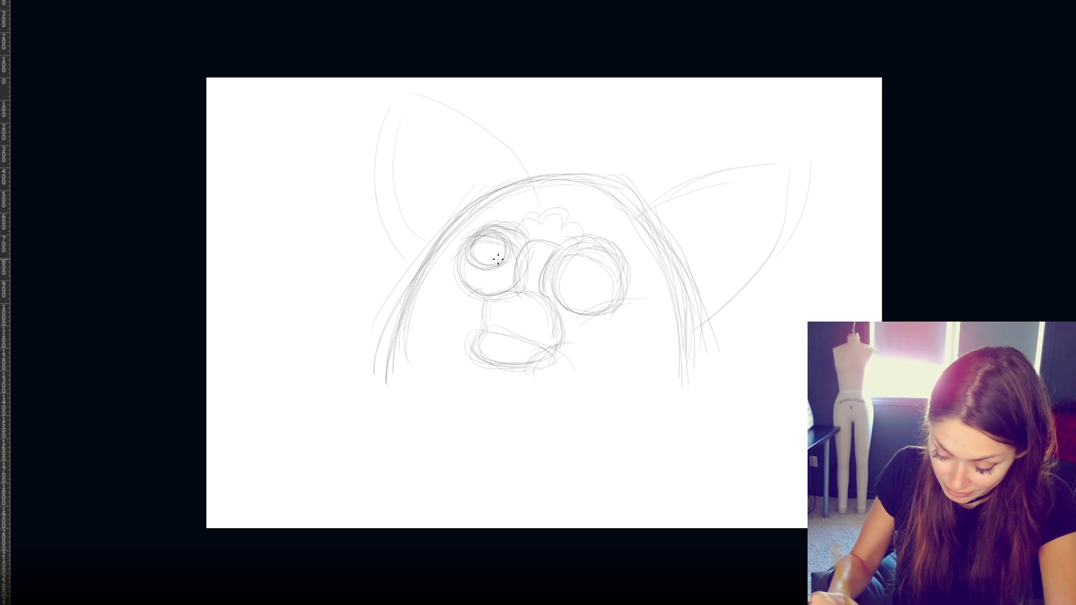
drag(567, 256, 594, 280)
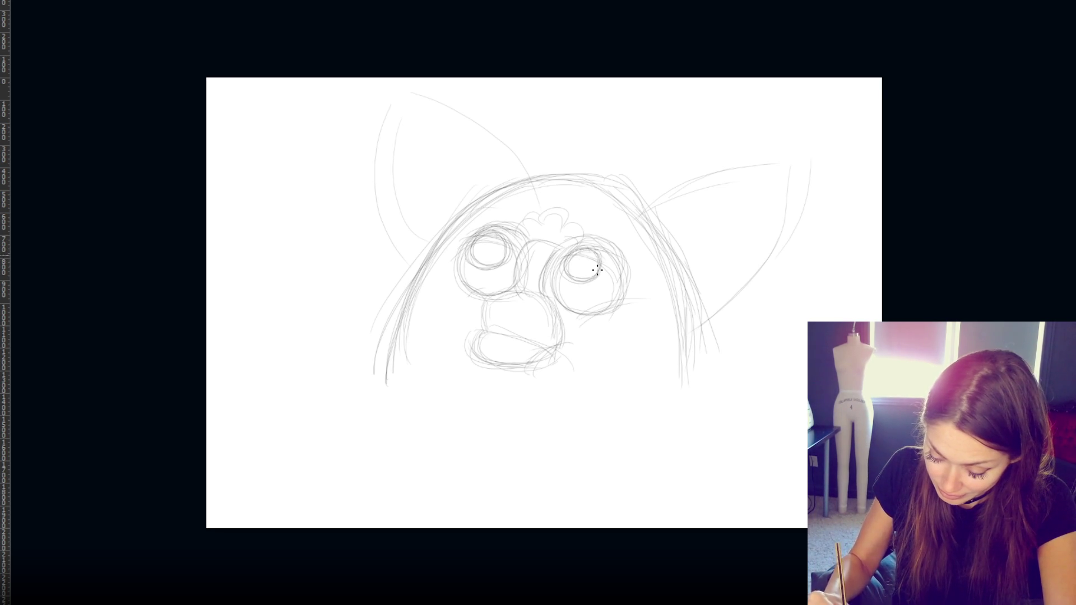
drag(470, 257, 507, 241)
- Darken the beak outline, the nose bridge, and the outer eye edges
mouse_move(486, 315)
mouse_down()
mouse_move(518, 308)
mouse_move(550, 348)
mouse_move(490, 331)
mouse_move(485, 316)
mouse_move(519, 308)
mouse_move(542, 322)
mouse_move(507, 339)
mouse_move(552, 349)
mouse_up()
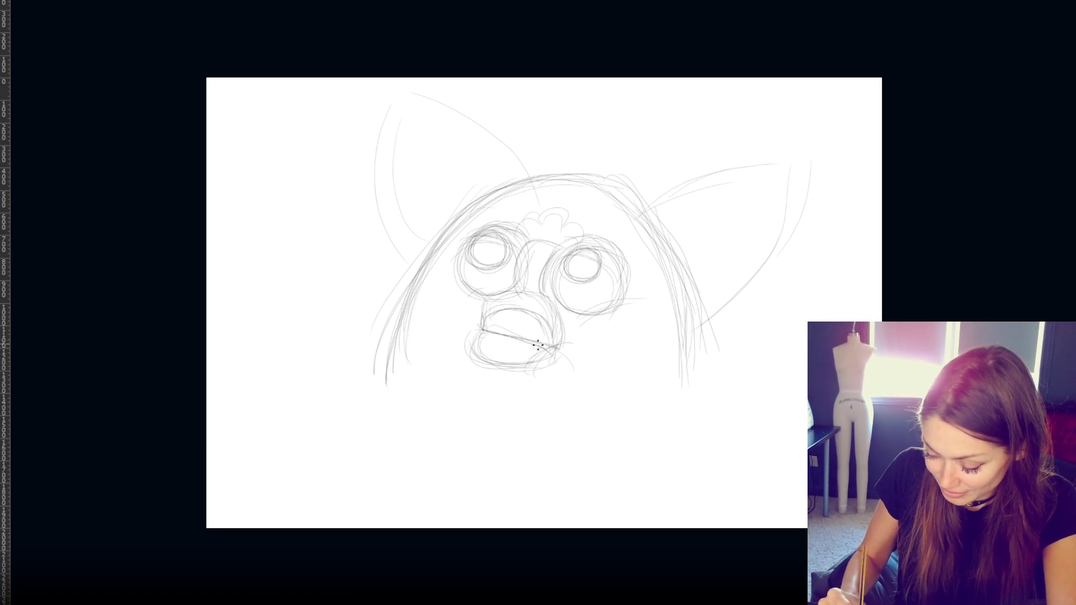
mouse_move(479, 327)
mouse_down()
mouse_move(475, 307)
mouse_move(476, 331)
mouse_up()
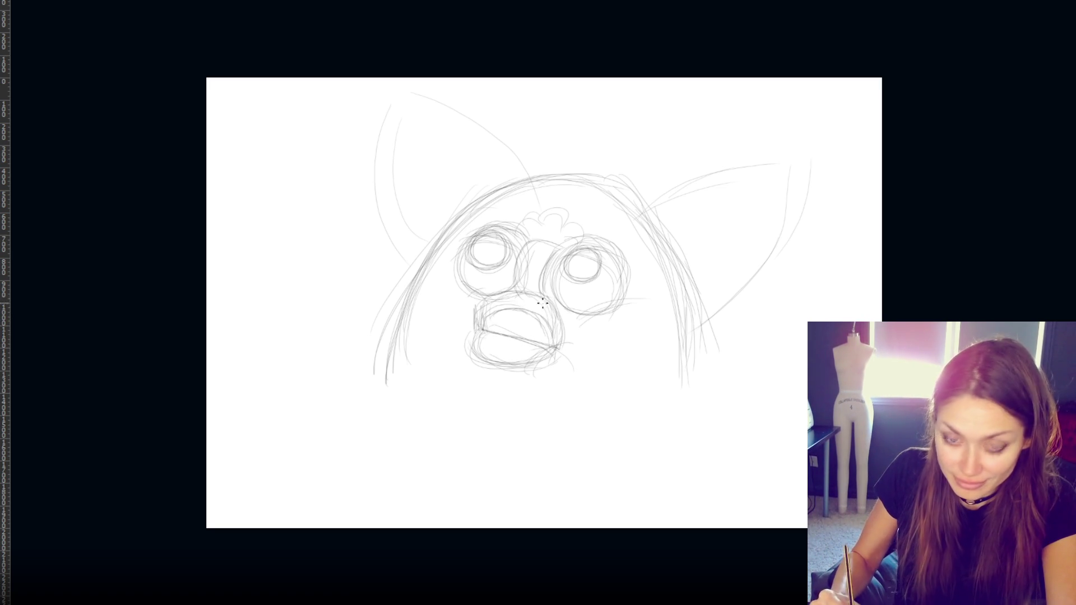
drag(553, 328, 481, 308)
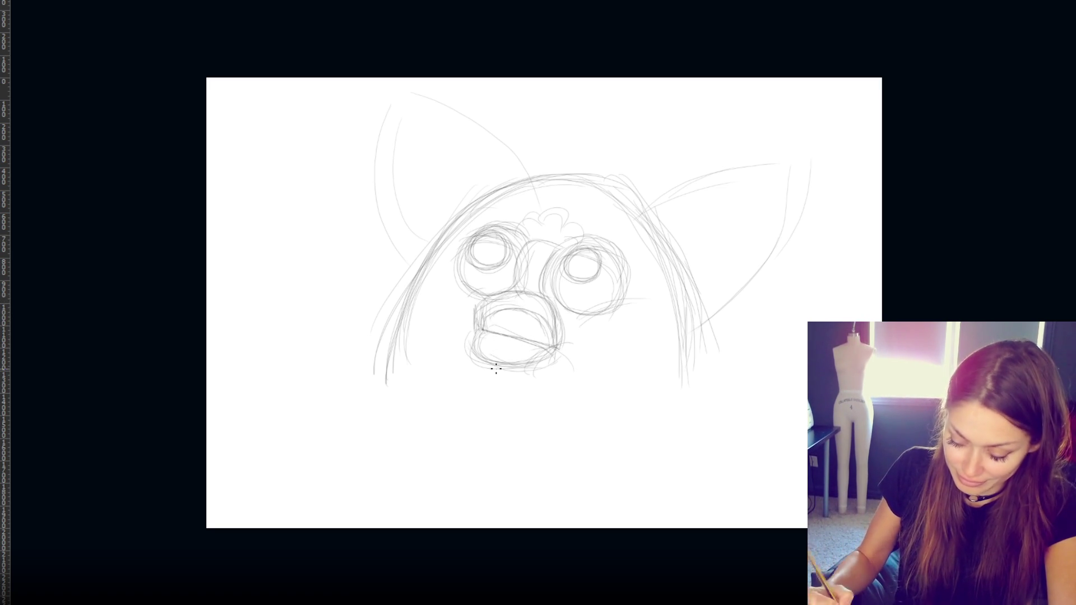
drag(542, 305, 551, 343)
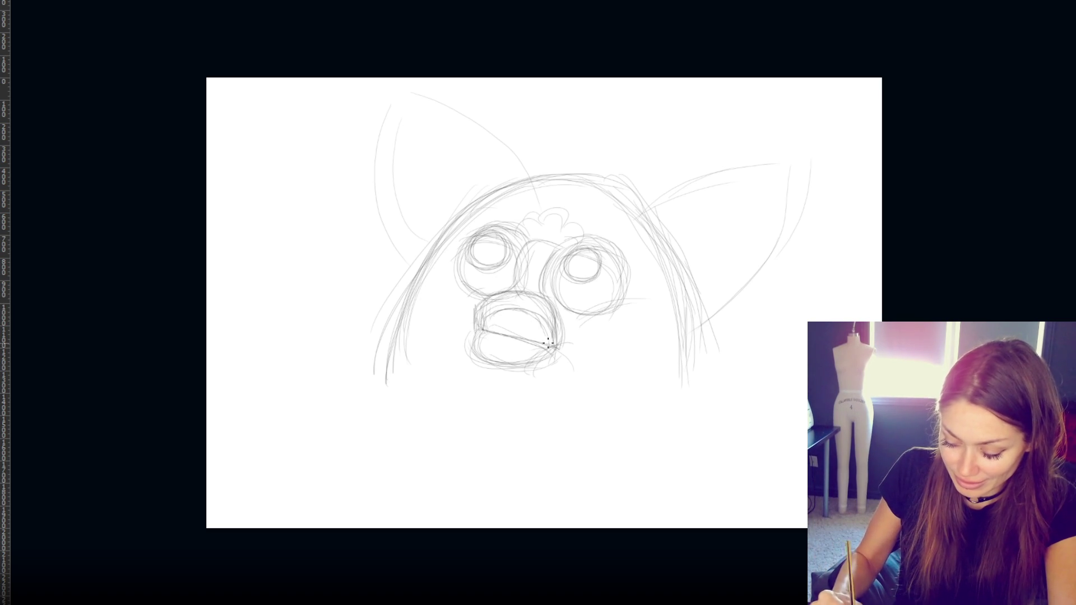
mouse_move(516, 261)
mouse_down()
mouse_move(518, 288)
mouse_move(541, 291)
mouse_up()
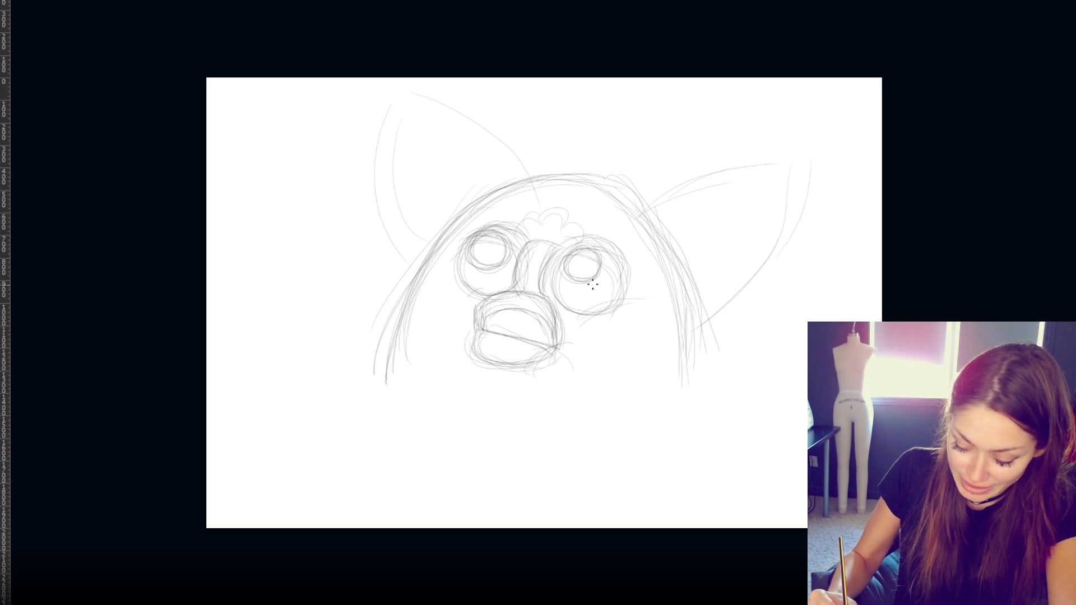
drag(612, 246, 625, 295)
drag(455, 259, 474, 300)
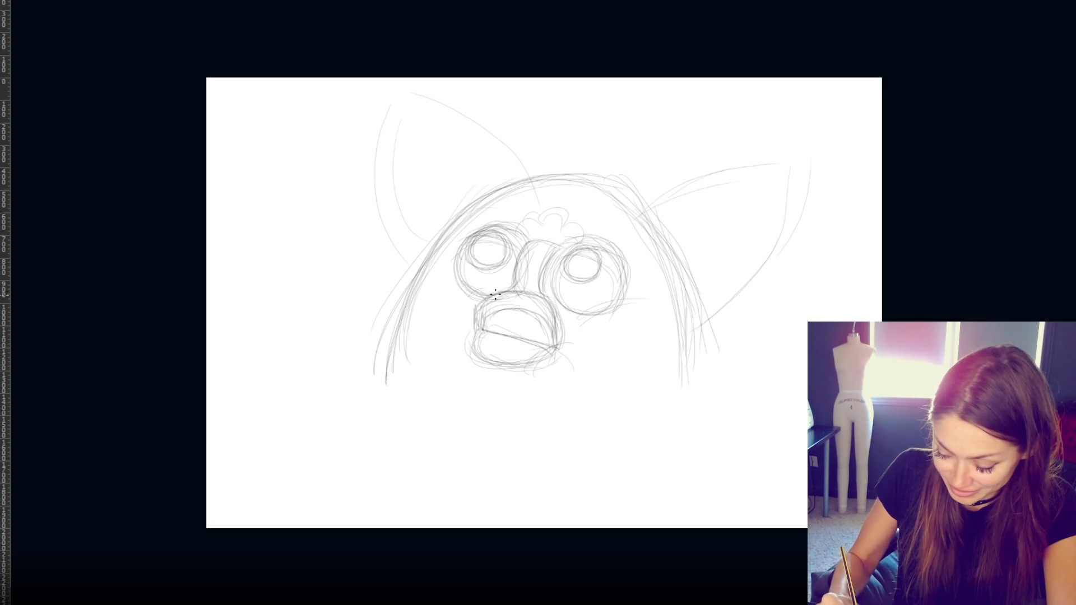
drag(547, 283, 560, 307)
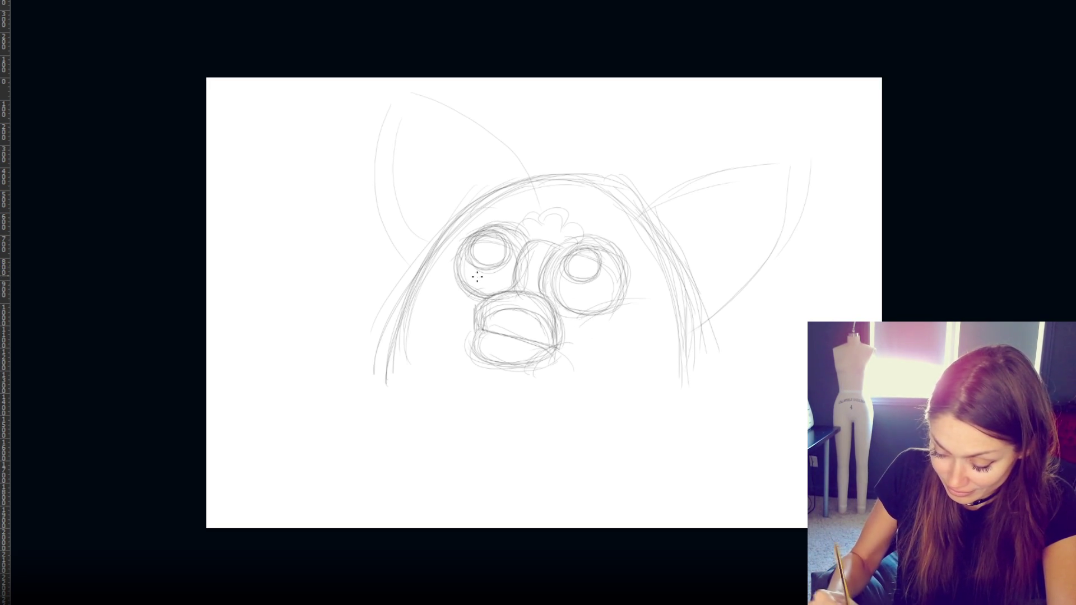
- Redraw the left ear's outer and top edges more firmly
drag(381, 112, 377, 181)
drag(369, 140, 412, 250)
drag(389, 87, 516, 143)
mouse_move(415, 90)
mouse_down()
mouse_move(467, 113)
mouse_move(520, 171)
mouse_up()
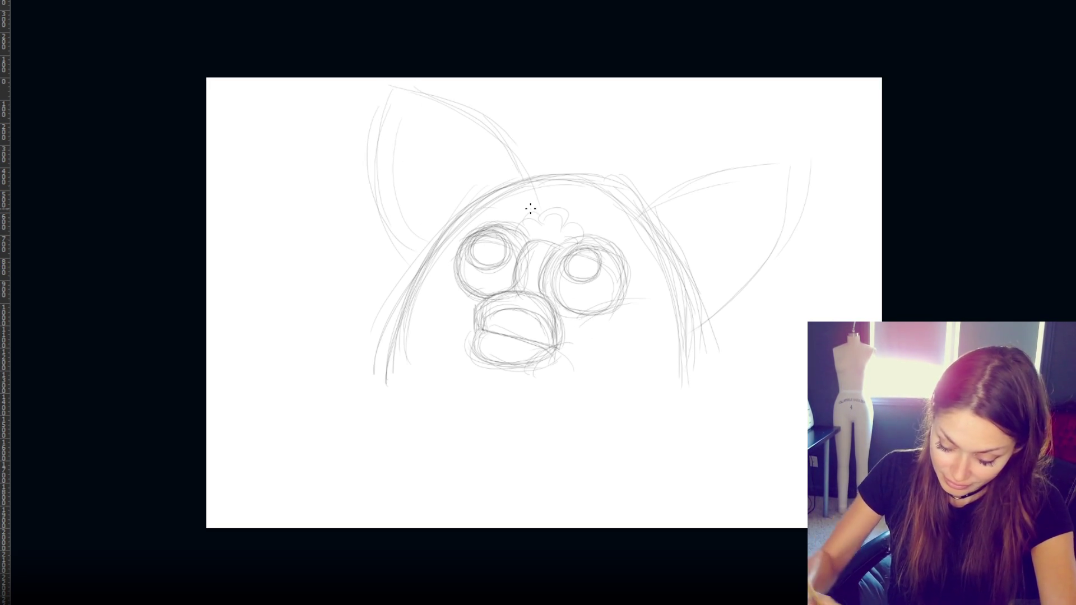
- Retrace the right ear's top, outer and lower outer edges
mouse_move(657, 188)
mouse_down()
mouse_move(785, 168)
mouse_move(711, 328)
mouse_up()
drag(775, 265, 699, 341)
drag(803, 227, 709, 337)
drag(801, 247, 673, 350)
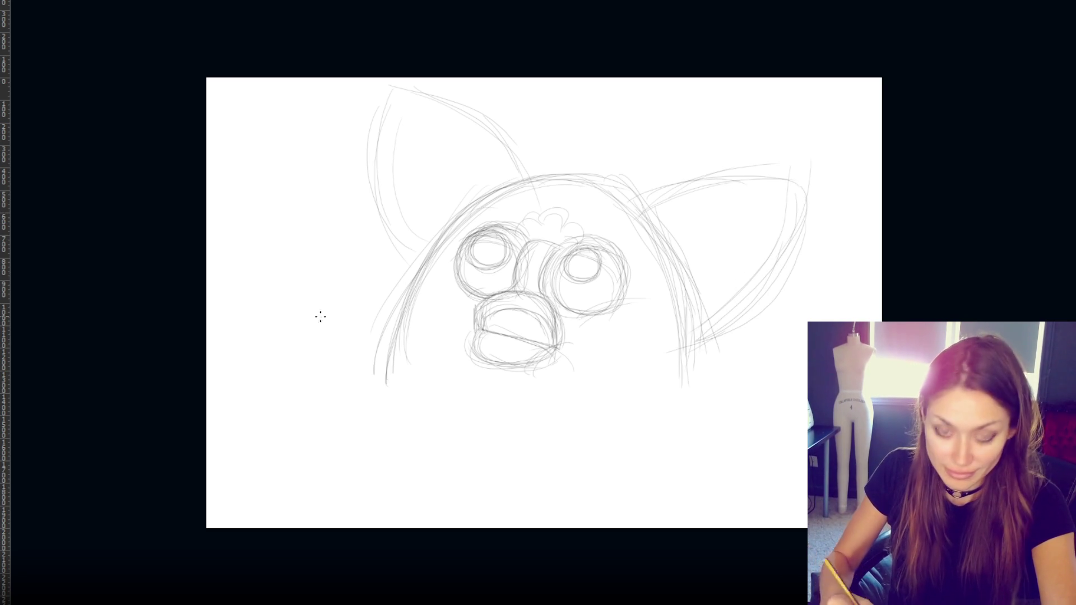
- Redraw the head's left and right outer arcs
drag(414, 261, 385, 336)
drag(445, 229, 382, 343)
mouse_move(459, 210)
mouse_down()
mouse_move(378, 333)
mouse_move(395, 319)
mouse_up()
drag(670, 257, 711, 379)
mouse_move(689, 280)
mouse_down()
mouse_move(713, 381)
mouse_move(701, 383)
mouse_up()
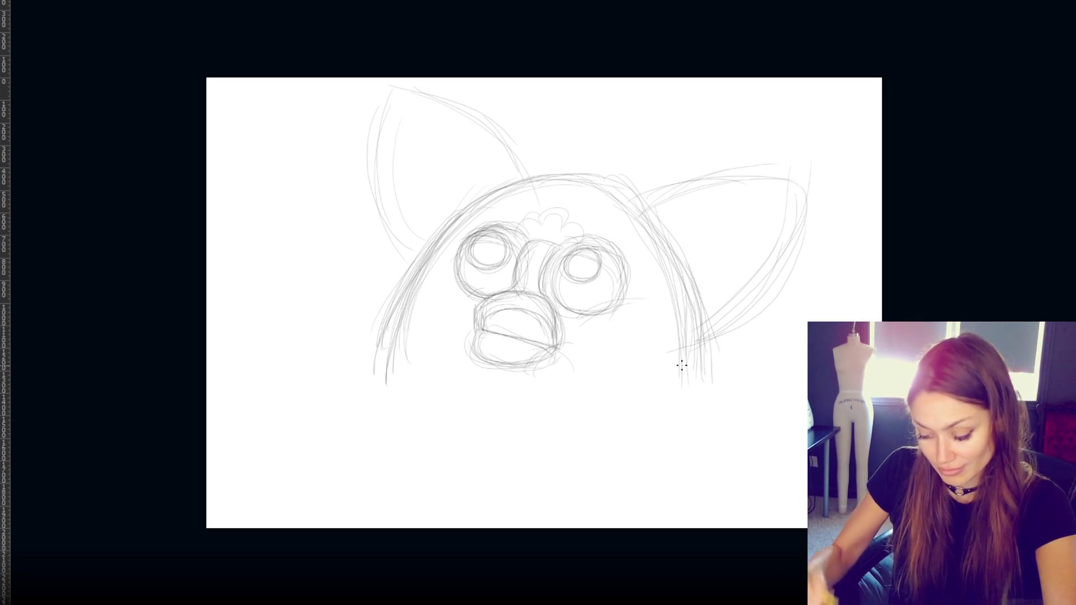
- Sketch whiskers on both sides of the beak and chin fur below it
drag(449, 346, 471, 352)
drag(414, 364, 436, 346)
mouse_move(570, 354)
mouse_down()
mouse_move(619, 353)
mouse_move(630, 375)
mouse_up()
drag(623, 374, 616, 413)
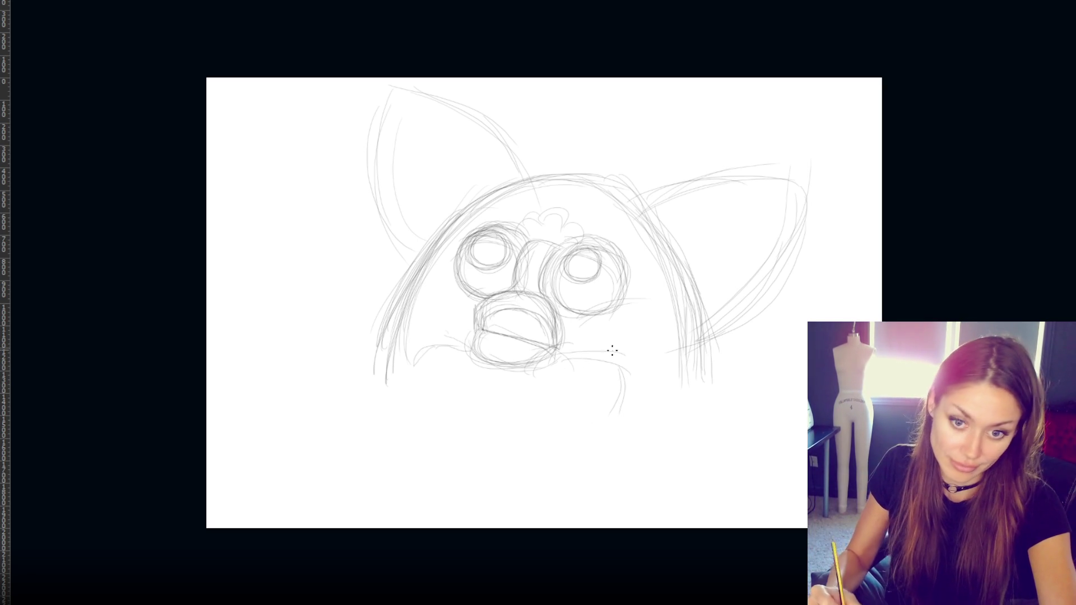
drag(559, 359, 604, 340)
drag(558, 348, 646, 333)
mouse_move(562, 331)
mouse_down()
mouse_move(630, 316)
mouse_move(622, 334)
mouse_up()
drag(646, 343, 641, 423)
drag(571, 342, 530, 388)
drag(622, 354, 663, 404)
mouse_move(423, 321)
mouse_down()
mouse_move(458, 351)
mouse_move(381, 387)
mouse_move(407, 337)
mouse_up()
- Add fur strokes on the lower left cheek and lower right body
drag(630, 378, 666, 415)
drag(697, 372, 703, 405)
drag(381, 327, 354, 400)
drag(694, 364, 693, 403)
drag(704, 378, 705, 404)
- Sketch the hair tuft atop the head toward the right ear, plus inner ear strokes
mouse_move(515, 128)
mouse_down()
mouse_move(507, 175)
mouse_move(532, 119)
mouse_move(605, 98)
mouse_up()
drag(591, 106, 586, 143)
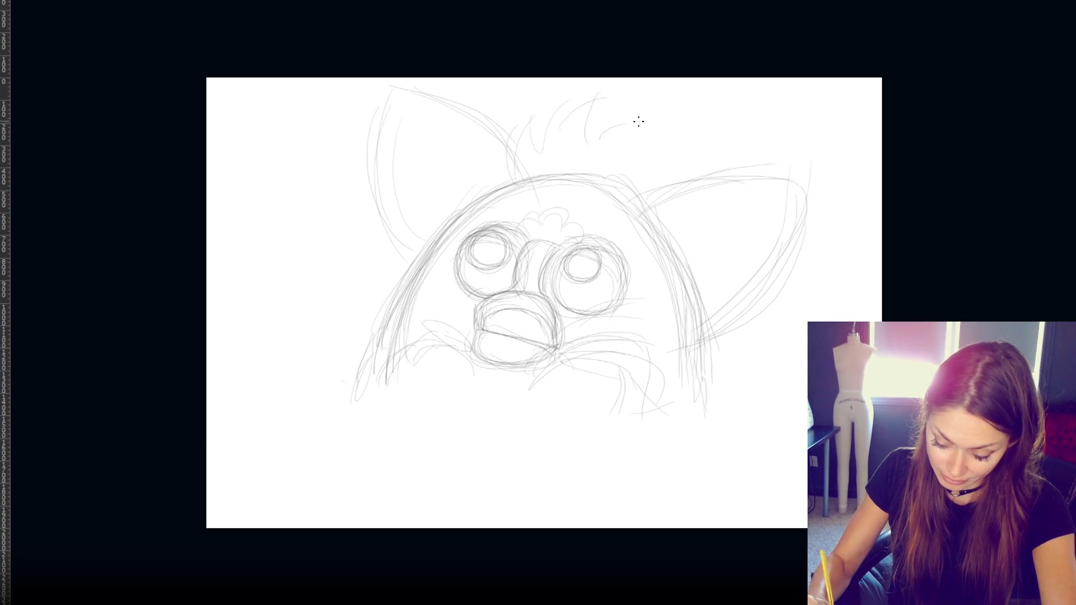
drag(641, 115, 644, 151)
mouse_move(656, 154)
mouse_down()
mouse_move(627, 165)
mouse_move(650, 216)
mouse_move(799, 187)
mouse_up()
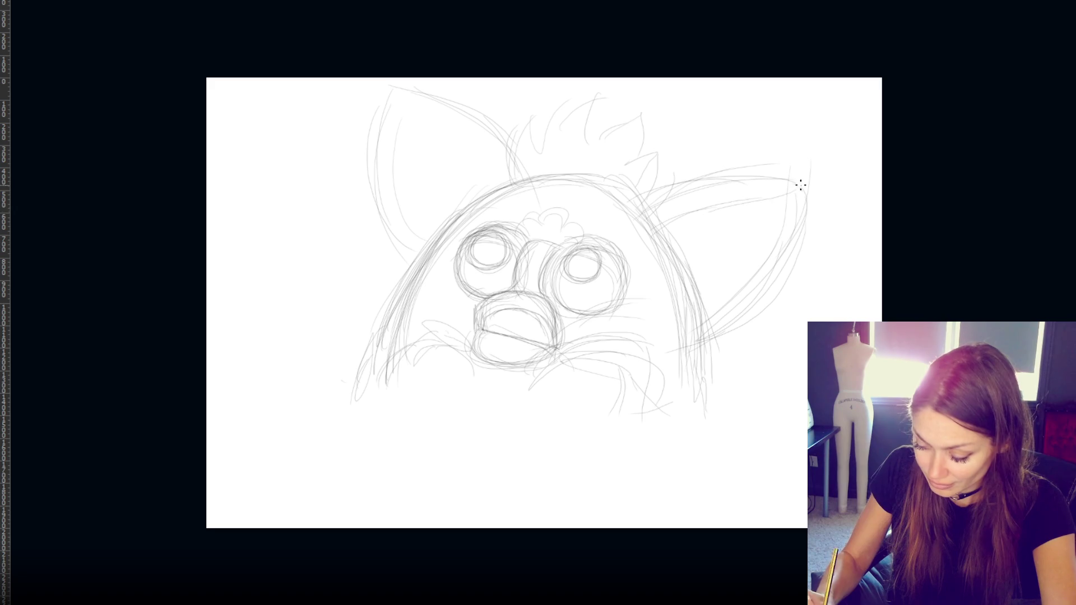
drag(396, 92, 467, 156)
drag(418, 115, 496, 187)
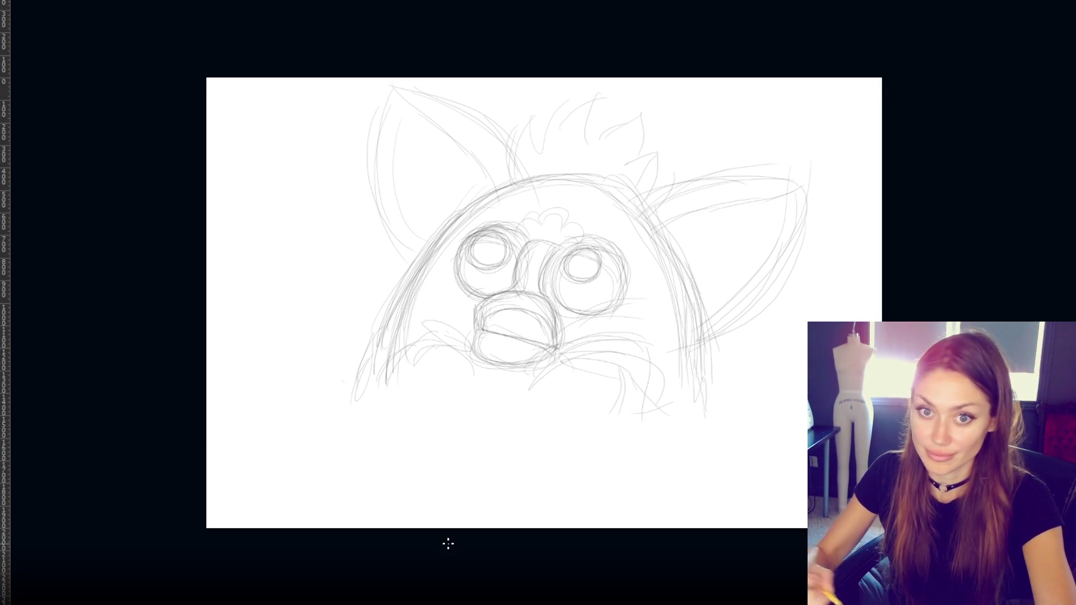
mouse_move(371, 137)
mouse_down()
mouse_move(401, 257)
mouse_move(384, 227)
mouse_up()
- Refine the left ear's top and right edges and the right ear's top and outer edges
drag(475, 120, 532, 174)
drag(373, 90, 491, 166)
drag(444, 108, 523, 180)
drag(387, 102, 473, 178)
mouse_move(658, 185)
mouse_down()
mouse_move(810, 177)
mouse_move(754, 306)
mouse_up()
drag(785, 264, 715, 331)
- Retrace the left ear's outer edge and the right ear's lower outer edge
drag(369, 109, 387, 257)
drag(358, 135, 401, 272)
drag(707, 328, 773, 263)
drag(795, 265, 707, 338)
drag(365, 106, 391, 266)
drag(363, 119, 363, 168)
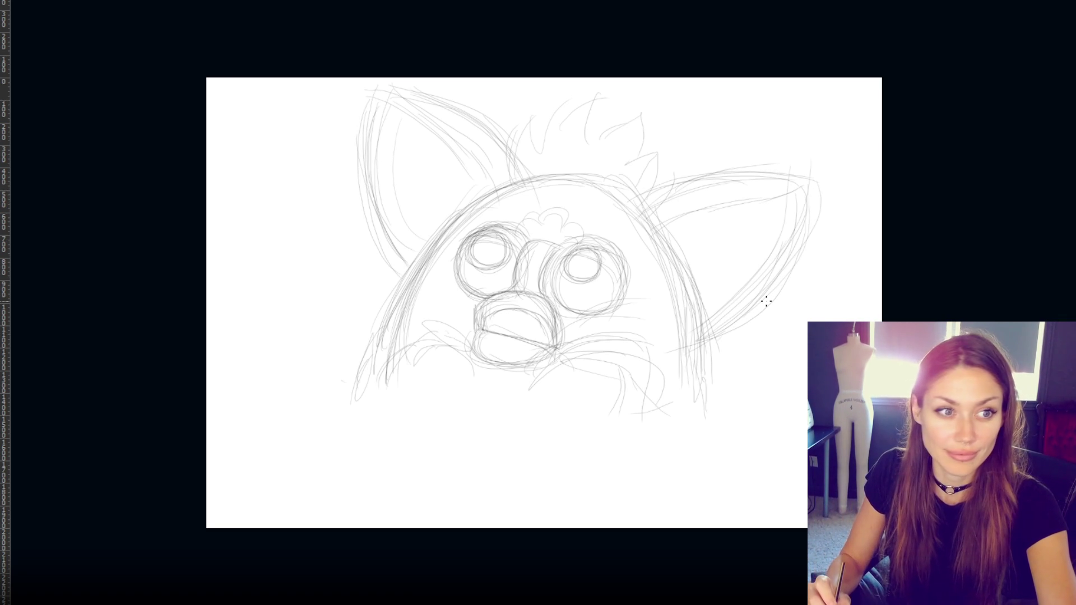
- Draw a base and shadow line under the body and strengthen its lower edges
mouse_move(537, 437)
mouse_down()
mouse_move(709, 441)
mouse_move(468, 435)
mouse_up()
drag(711, 442, 447, 434)
drag(710, 435, 569, 449)
mouse_move(393, 412)
mouse_down()
mouse_move(379, 343)
mouse_move(411, 264)
mouse_up()
drag(391, 416, 384, 331)
drag(706, 356, 692, 405)
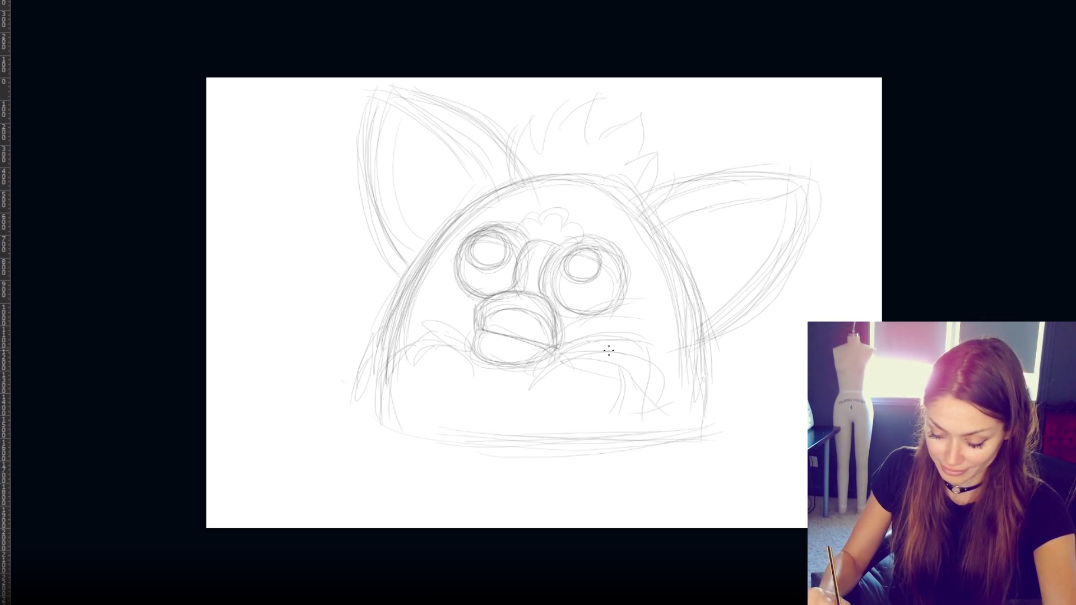
drag(650, 358, 656, 392)
- Darken the edges of both eye sockets
mouse_move(460, 259)
mouse_down()
mouse_move(453, 300)
mouse_move(456, 289)
mouse_up()
drag(626, 295, 601, 325)
drag(622, 247, 626, 317)
drag(574, 314, 552, 292)
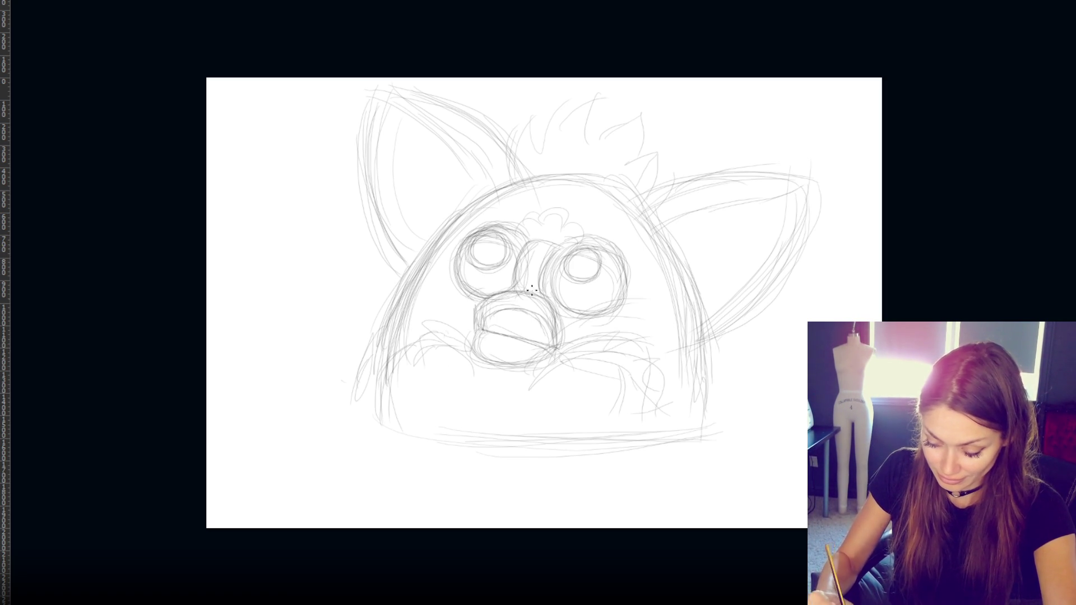
mouse_move(599, 256)
mouse_down()
mouse_move(619, 278)
mouse_move(617, 296)
mouse_up()
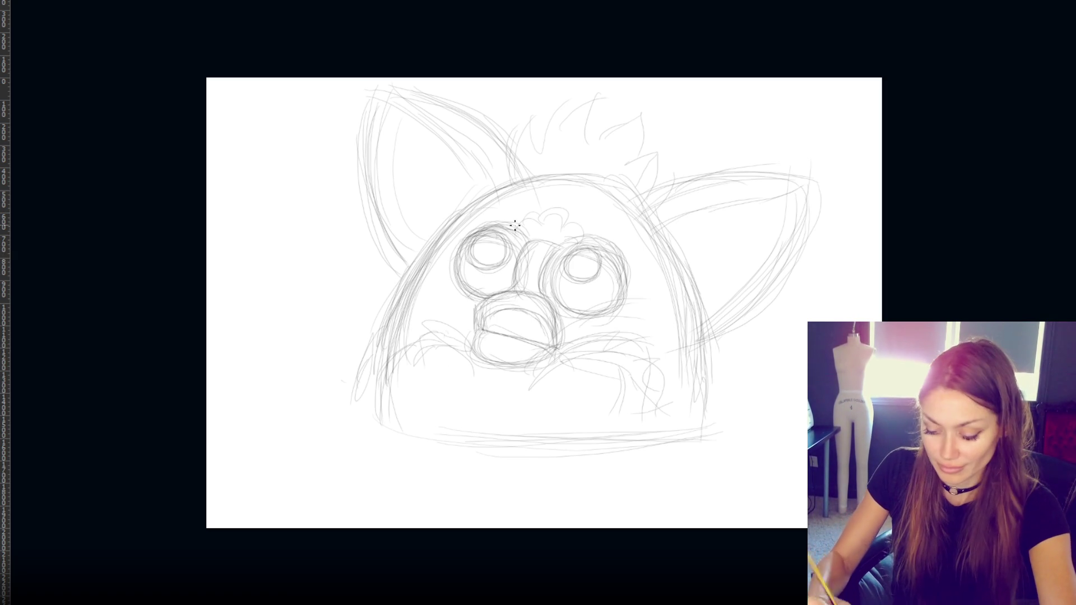
- Thicken the forehead curls, add a tuft stroke, and touch up the left ear and head outline
mouse_move(530, 220)
mouse_down()
mouse_move(557, 212)
mouse_move(572, 231)
mouse_up()
mouse_move(597, 102)
mouse_down()
mouse_move(591, 135)
mouse_move(644, 108)
mouse_move(670, 144)
mouse_move(660, 189)
mouse_up()
drag(367, 91, 352, 179)
drag(410, 250, 388, 277)
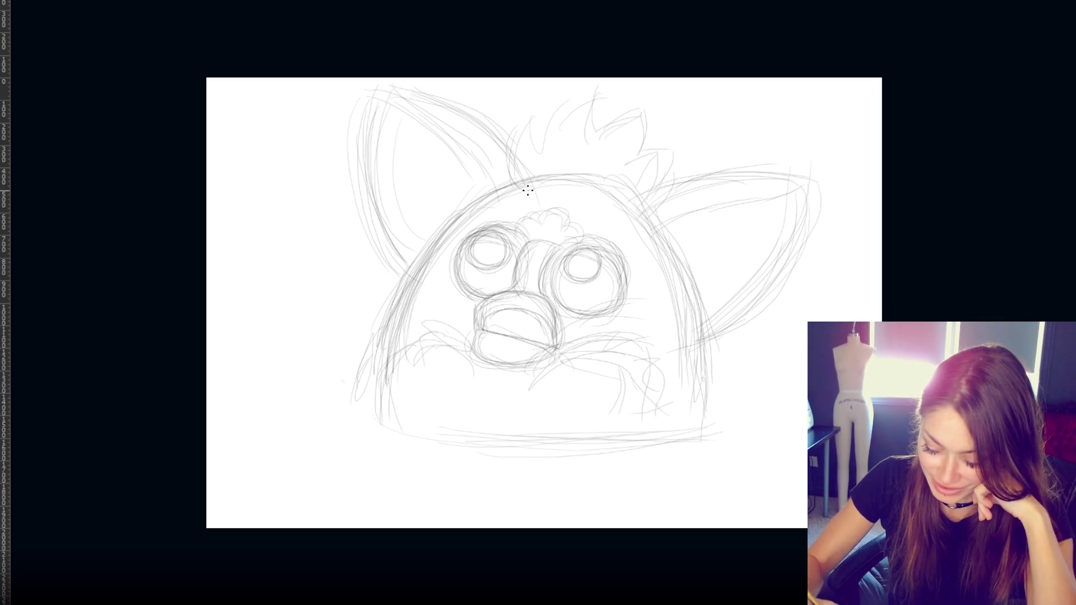
- Sketch short fur strokes along the head top and tuft base, enlarging the brush
mouse_move(560, 182)
mouse_down()
mouse_move(552, 167)
mouse_move(559, 178)
mouse_up()
mouse_move(563, 185)
mouse_down()
mouse_move(577, 163)
mouse_move(585, 167)
mouse_up()
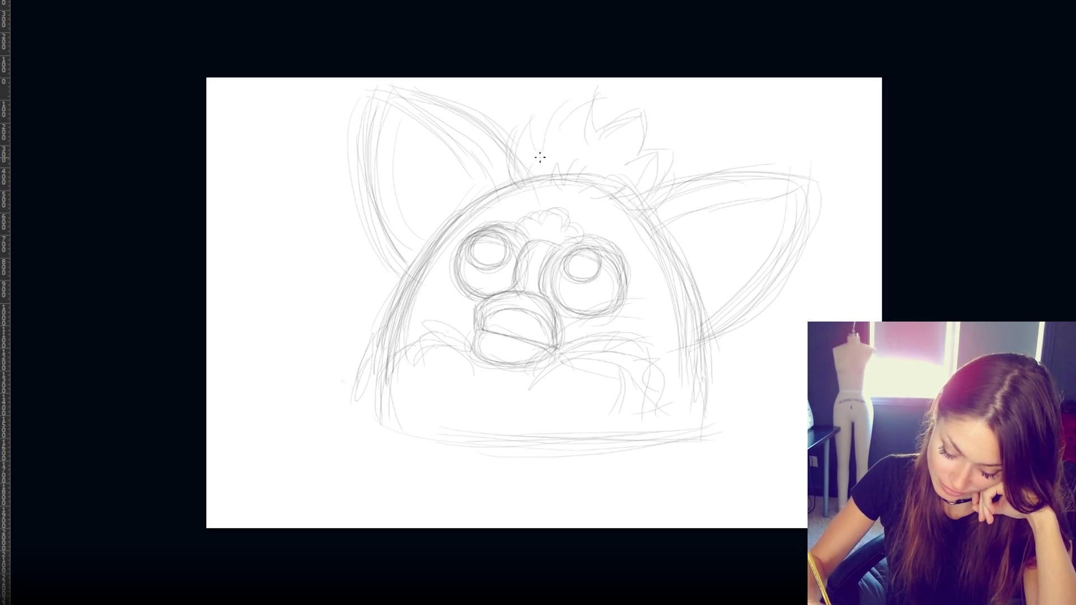
drag(517, 147, 530, 119)
mouse_move(530, 128)
mouse_down()
mouse_move(536, 145)
mouse_move(530, 120)
mouse_move(594, 93)
mouse_move(600, 126)
mouse_move(597, 87)
mouse_move(561, 130)
mouse_move(591, 89)
mouse_move(597, 131)
mouse_move(603, 87)
mouse_up()
key(bracketright)
key(bracketright)
key(bracketright)
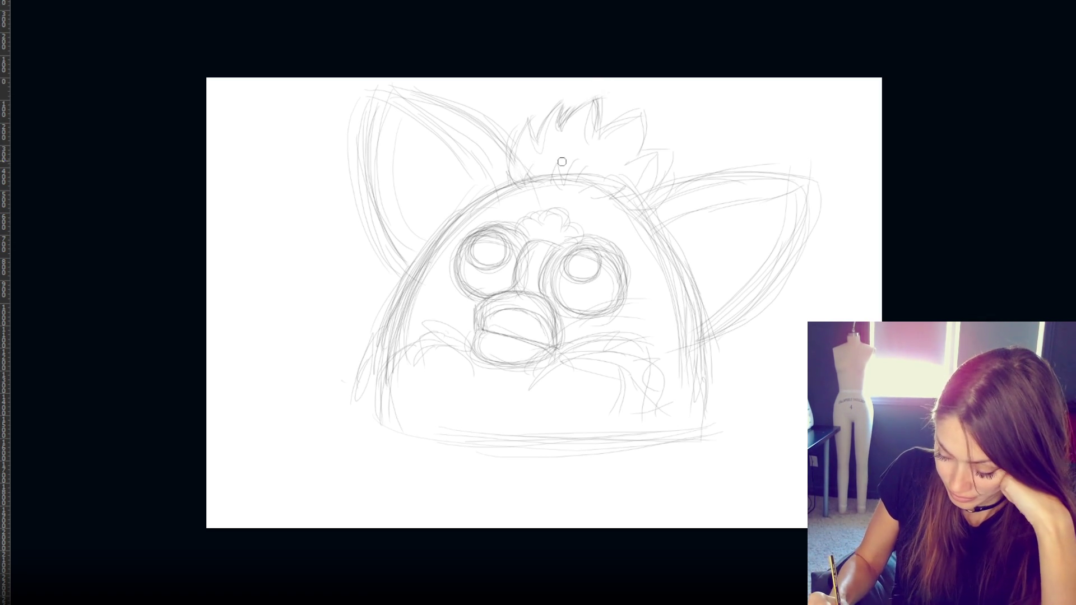
key(ctrl+shift+z)
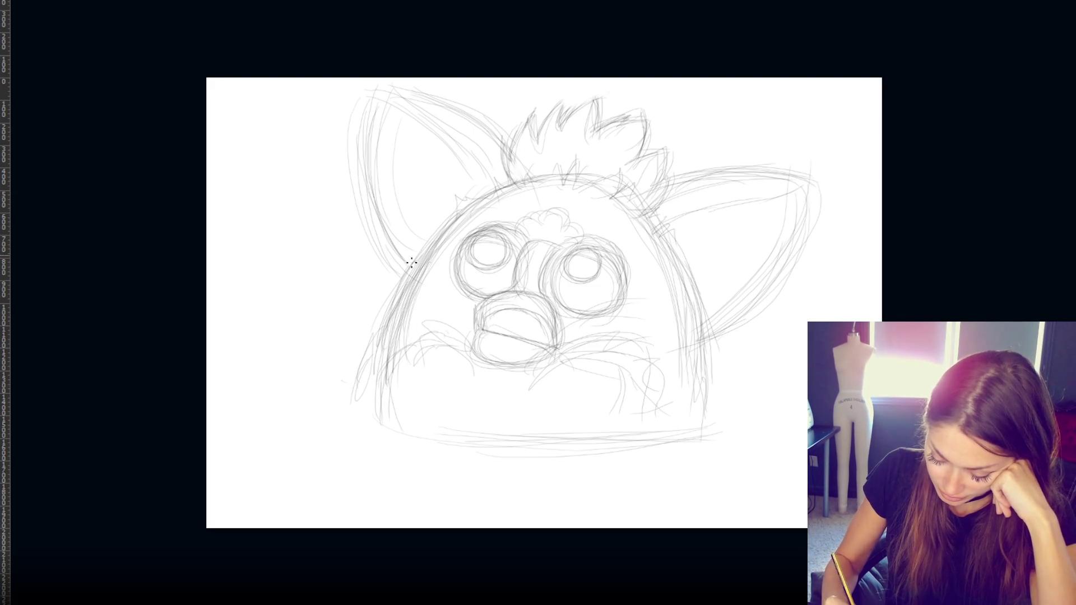
- Add fur tufts along the left cheek, right side and upper left head outline
mouse_move(390, 319)
mouse_down()
mouse_move(361, 326)
mouse_move(364, 354)
mouse_up()
mouse_move(737, 340)
mouse_down()
mouse_move(705, 364)
mouse_move(704, 416)
mouse_up()
drag(705, 261, 672, 263)
drag(705, 263, 698, 294)
drag(446, 196, 458, 206)
mouse_move(390, 267)
mouse_down()
mouse_move(391, 294)
mouse_move(392, 271)
mouse_move(405, 275)
mouse_move(441, 209)
mouse_move(487, 185)
mouse_move(487, 195)
mouse_move(524, 171)
mouse_move(540, 180)
mouse_move(586, 161)
mouse_move(616, 167)
mouse_up()
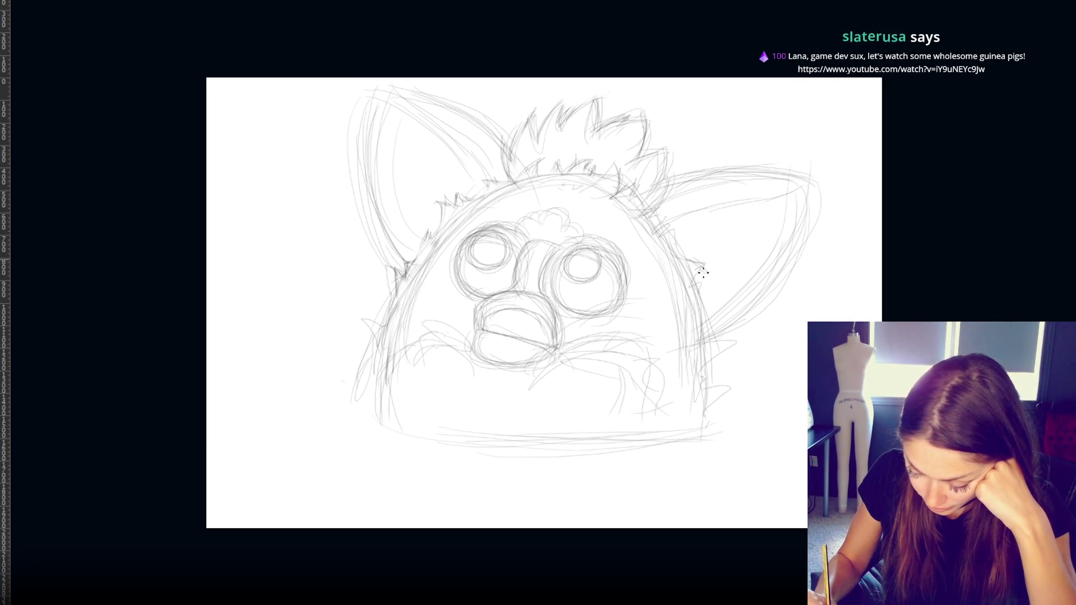
- Add short fur strokes down the right head edge and along both lower body sides
drag(700, 280, 706, 296)
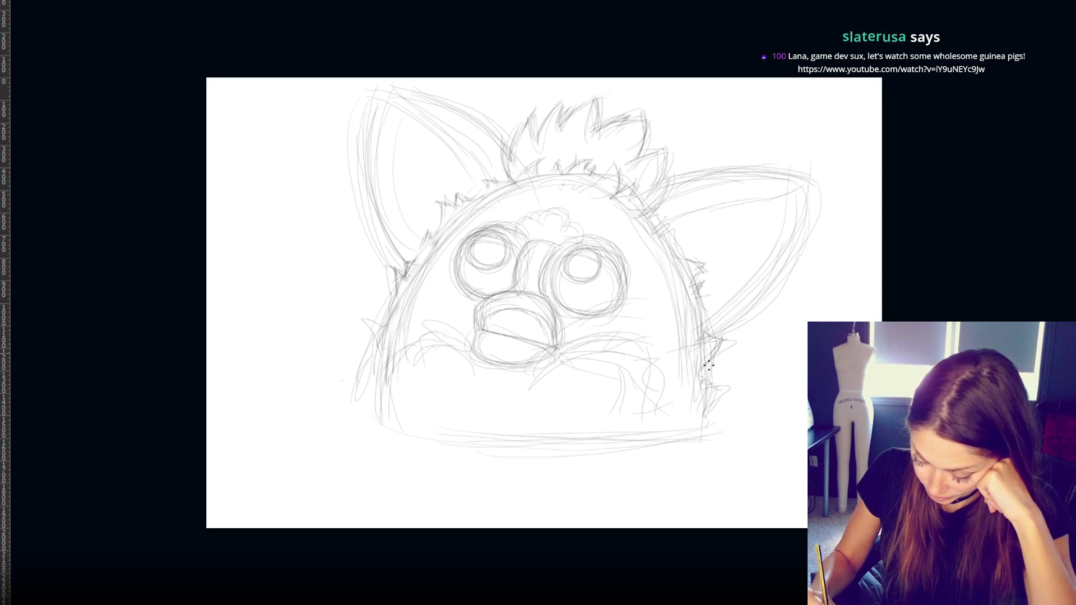
mouse_move(716, 358)
mouse_down()
mouse_move(709, 332)
mouse_move(717, 359)
mouse_move(727, 346)
mouse_up()
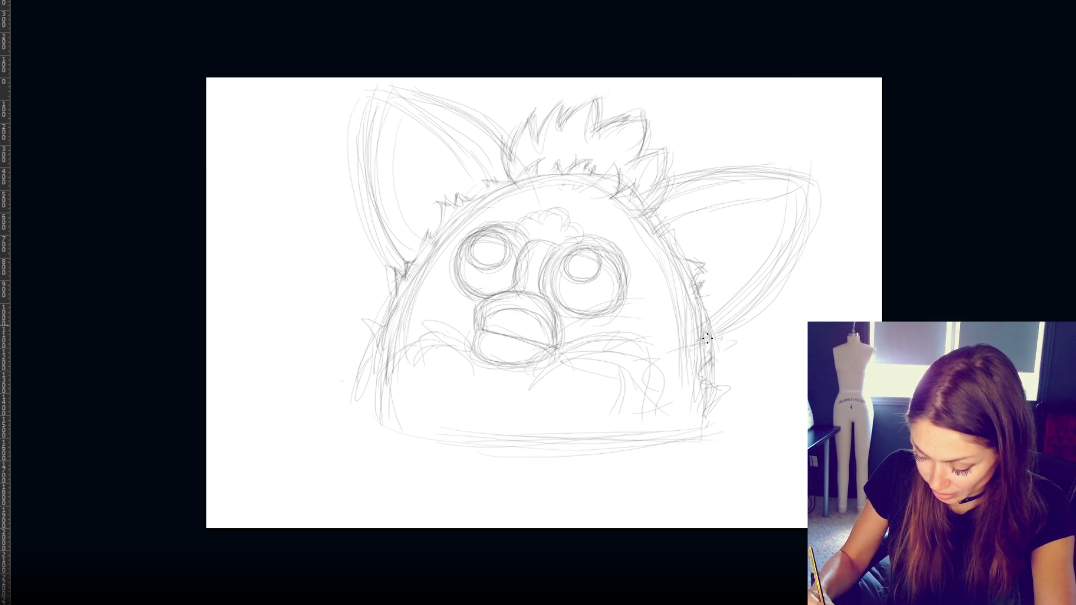
mouse_move(726, 368)
mouse_down()
mouse_move(713, 372)
mouse_move(708, 417)
mouse_up()
drag(676, 245, 694, 263)
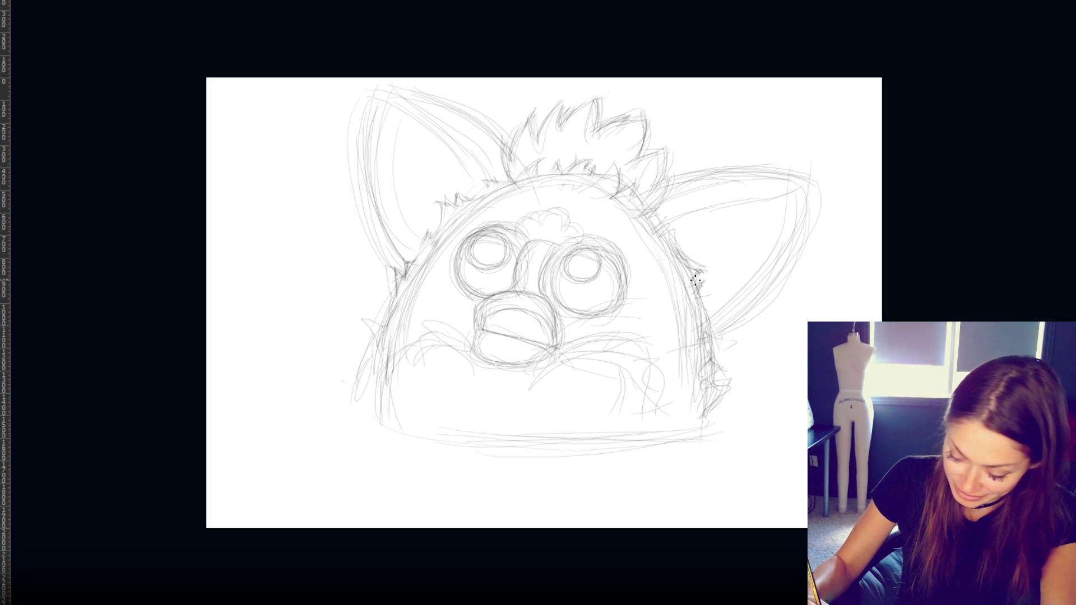
drag(696, 292, 703, 299)
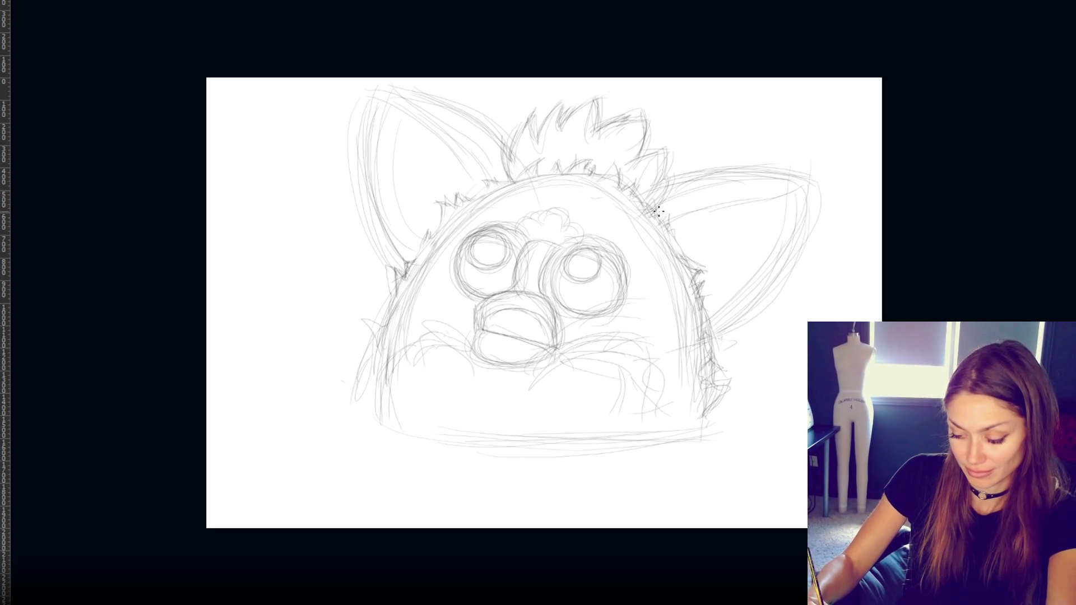
drag(680, 237, 698, 284)
drag(479, 197, 440, 232)
drag(377, 343, 385, 422)
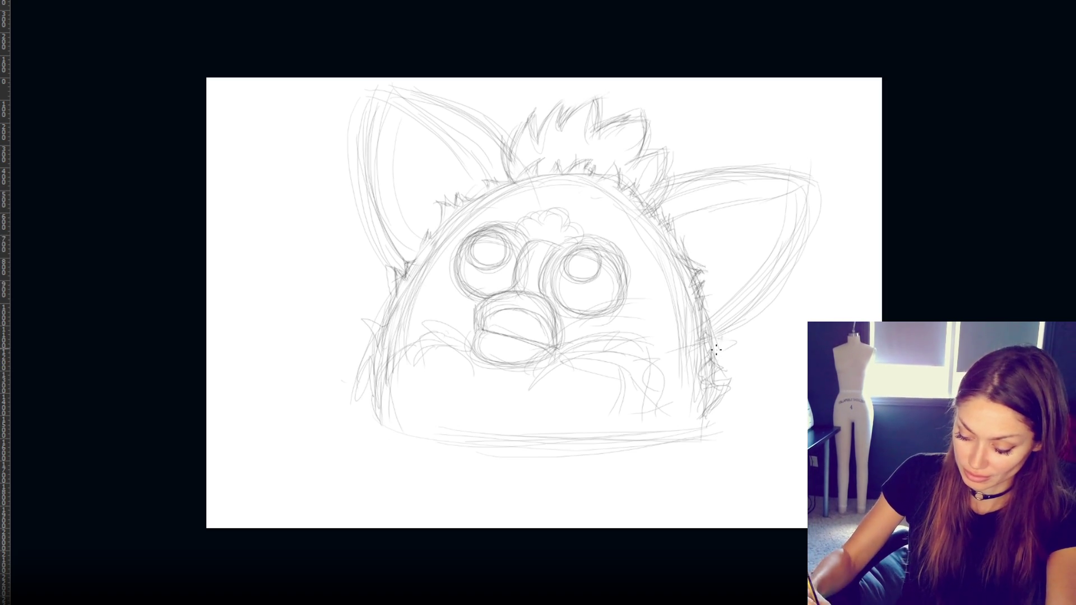
drag(719, 347, 706, 424)
- Darken the left ear's outer, inner and top edges
drag(367, 90, 362, 183)
mouse_move(359, 112)
mouse_down()
mouse_move(355, 188)
mouse_move(393, 259)
mouse_up()
drag(371, 219, 396, 262)
mouse_move(367, 109)
mouse_down()
mouse_move(362, 155)
mouse_move(400, 89)
mouse_move(468, 120)
mouse_up()
drag(372, 88, 469, 120)
drag(402, 98, 500, 141)
mouse_move(371, 91)
mouse_down()
mouse_move(451, 115)
mouse_move(508, 152)
mouse_up()
- Darken the right ear's top, outer and inner edges
drag(664, 188, 813, 185)
mouse_move(748, 181)
mouse_down()
mouse_move(819, 193)
mouse_move(808, 186)
mouse_move(824, 183)
mouse_move(754, 288)
mouse_up()
drag(804, 216, 721, 317)
drag(667, 238, 815, 182)
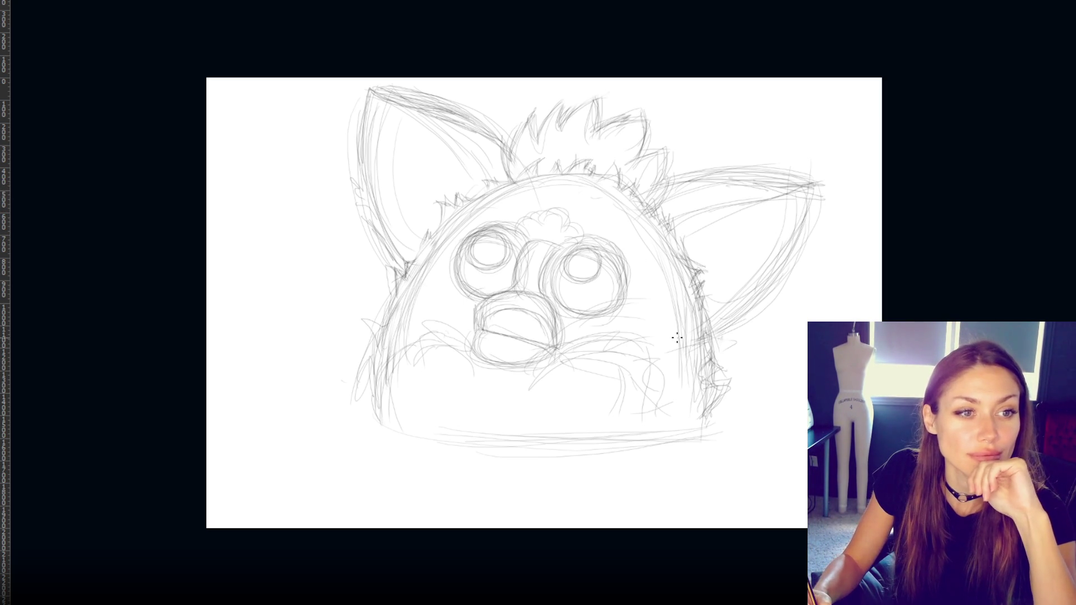
- Darken the head's top arc and its upper-right and left fur edges
mouse_move(482, 188)
mouse_down()
mouse_move(549, 175)
mouse_move(630, 216)
mouse_up()
drag(589, 181, 678, 245)
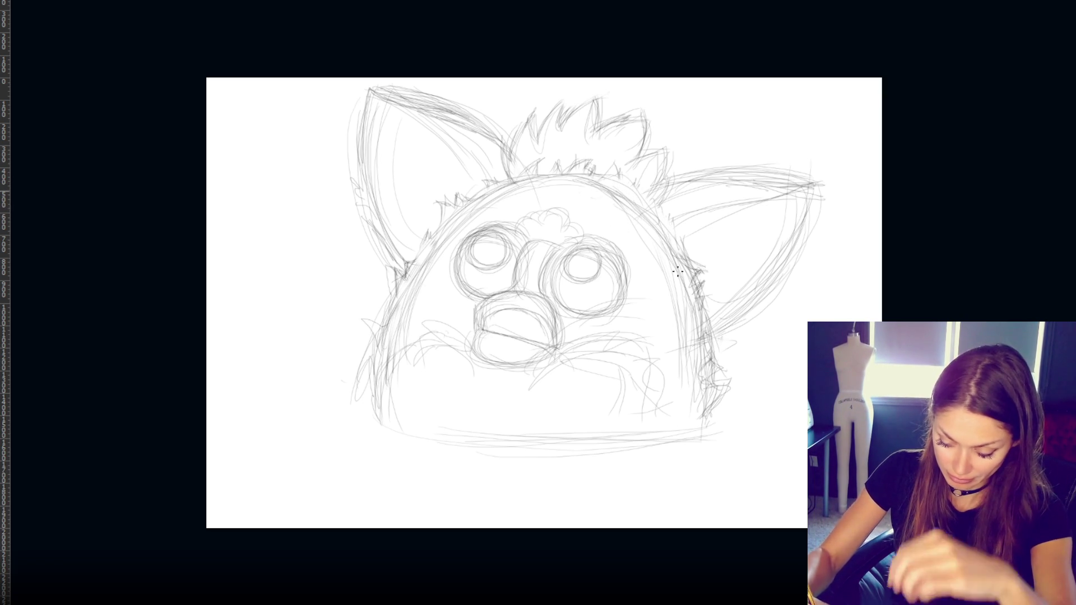
mouse_move(642, 210)
mouse_down()
mouse_move(622, 190)
mouse_move(686, 274)
mouse_up()
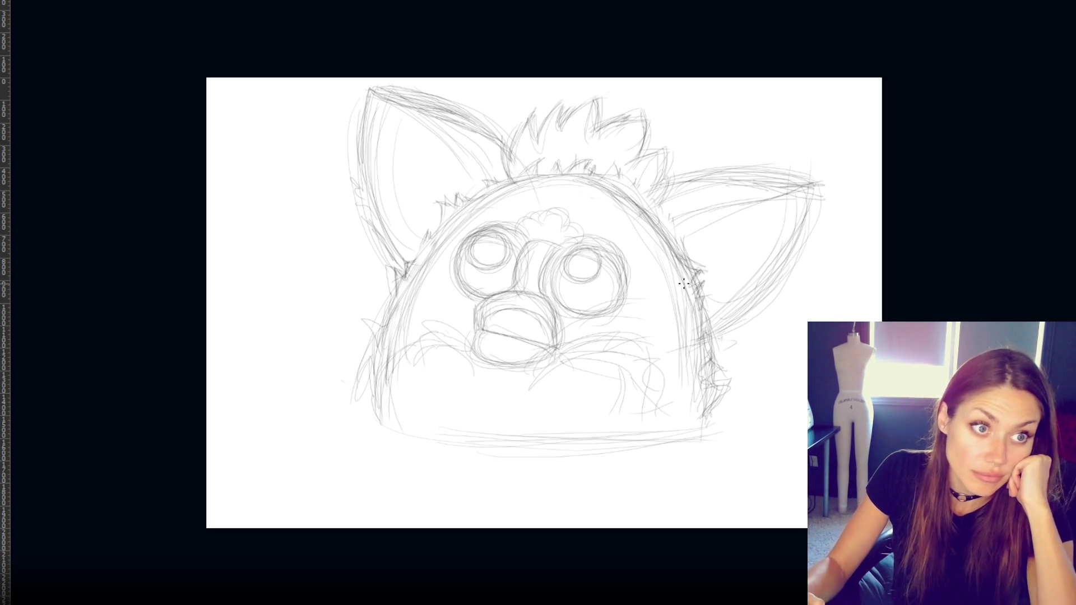
mouse_move(519, 191)
mouse_down()
mouse_move(577, 180)
mouse_move(461, 210)
mouse_move(400, 303)
mouse_up()
drag(381, 370, 399, 299)
drag(385, 342, 378, 409)
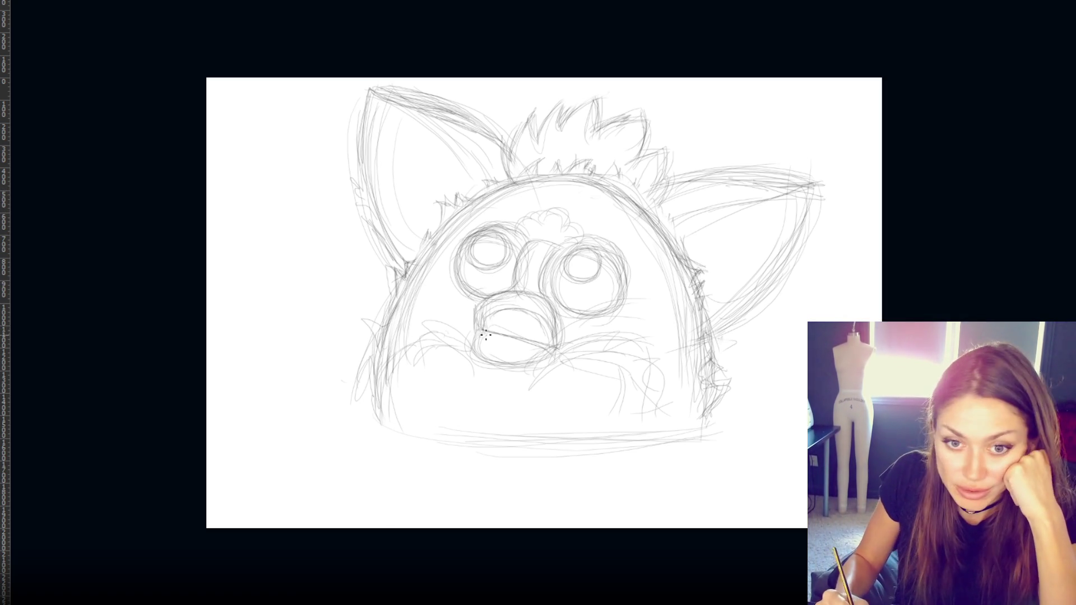
- Redraw and hatch the upper and lower beak with firmer lines, then erase stray lower-beak marks
drag(486, 309, 546, 311)
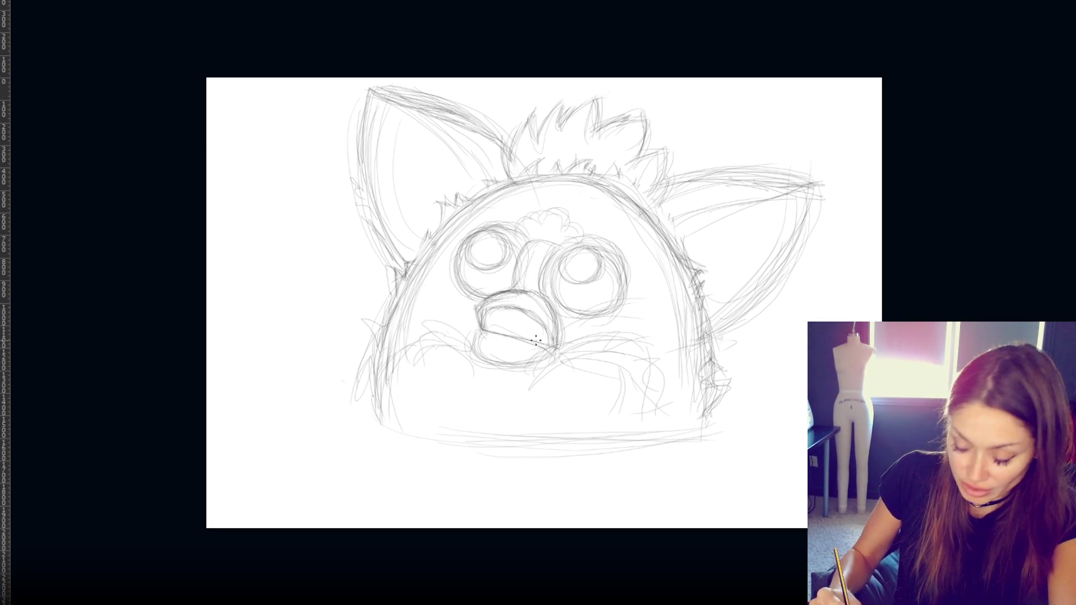
mouse_move(484, 335)
mouse_down()
mouse_move(475, 351)
mouse_move(499, 372)
mouse_move(553, 351)
mouse_move(537, 339)
mouse_up()
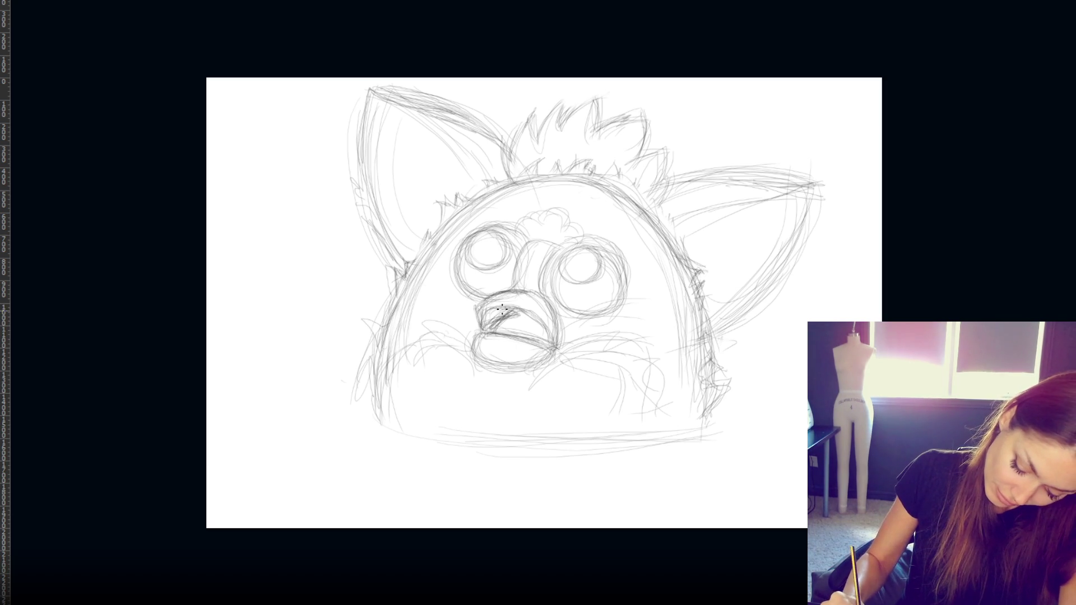
drag(499, 304, 498, 317)
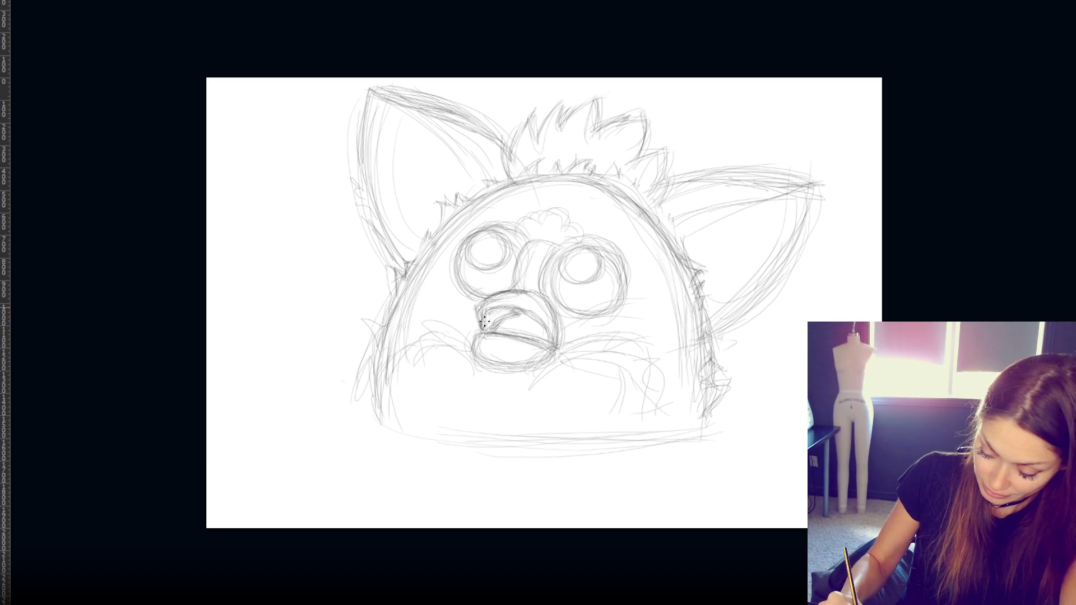
drag(517, 311, 541, 328)
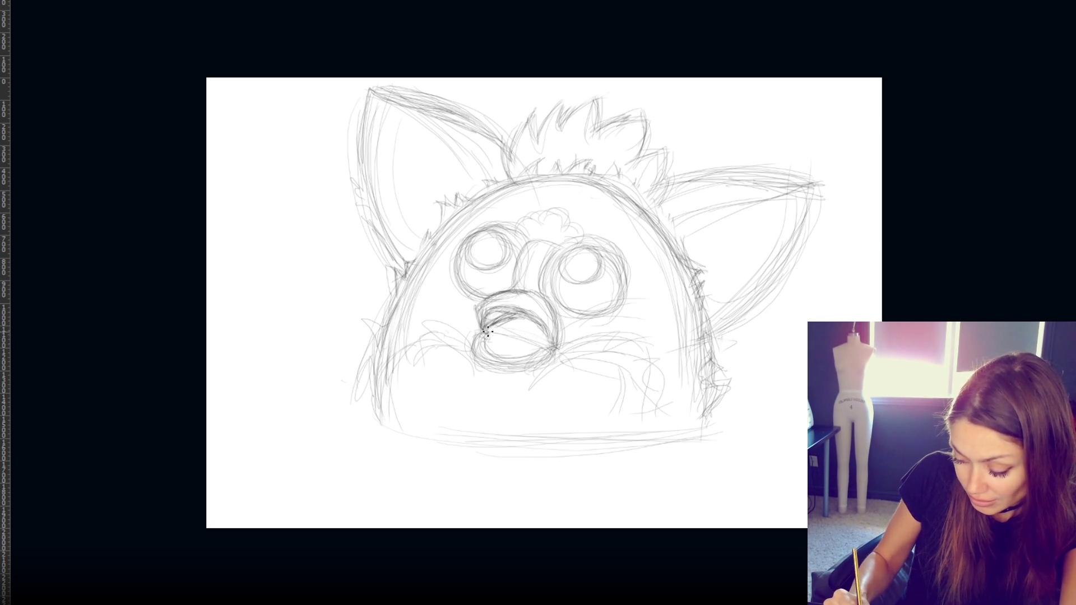
mouse_move(521, 337)
mouse_down()
mouse_move(488, 332)
mouse_move(527, 329)
mouse_move(516, 357)
mouse_move(481, 340)
mouse_move(499, 365)
mouse_move(519, 370)
mouse_move(549, 352)
mouse_move(547, 364)
mouse_move(551, 350)
mouse_up()
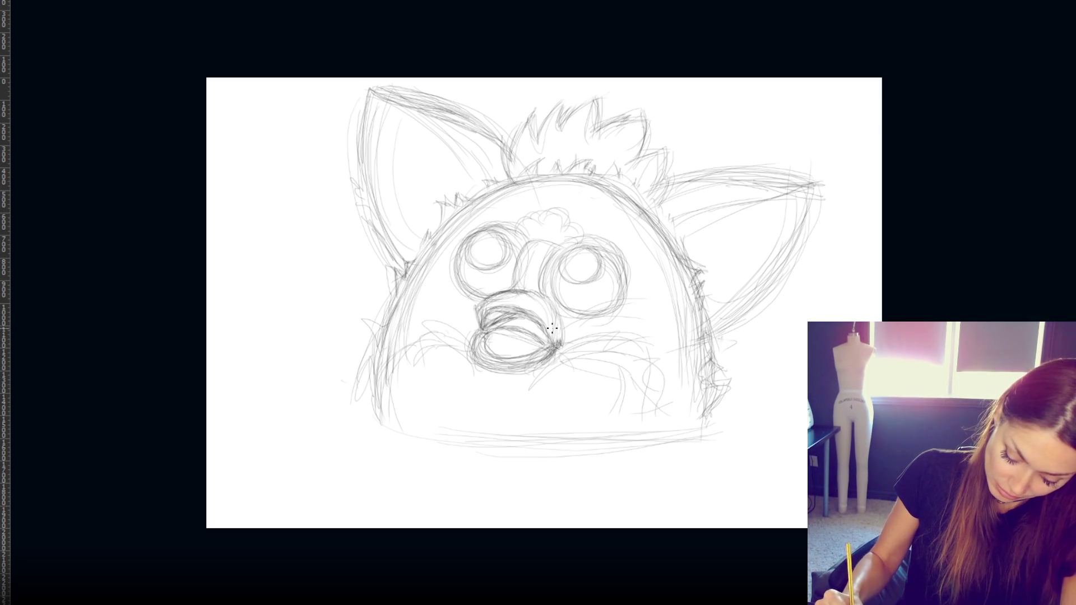
drag(553, 311, 558, 333)
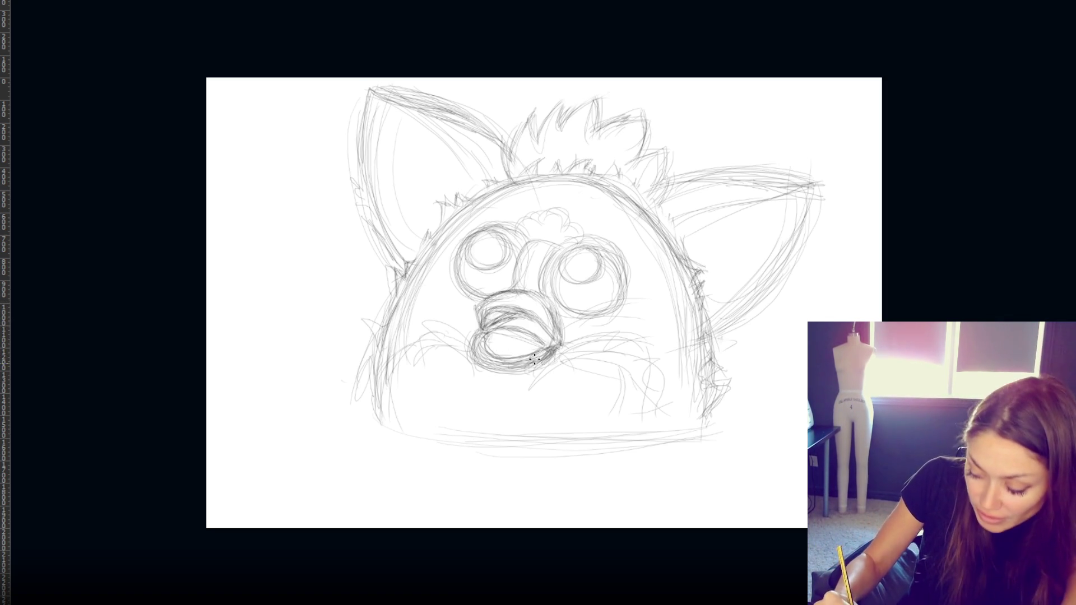
mouse_move(473, 351)
mouse_down()
mouse_move(532, 367)
mouse_move(504, 365)
mouse_move(538, 356)
mouse_move(495, 346)
mouse_move(541, 358)
mouse_move(501, 359)
mouse_move(538, 364)
mouse_move(522, 370)
mouse_move(554, 358)
mouse_move(535, 369)
mouse_move(538, 359)
mouse_move(476, 357)
mouse_up()
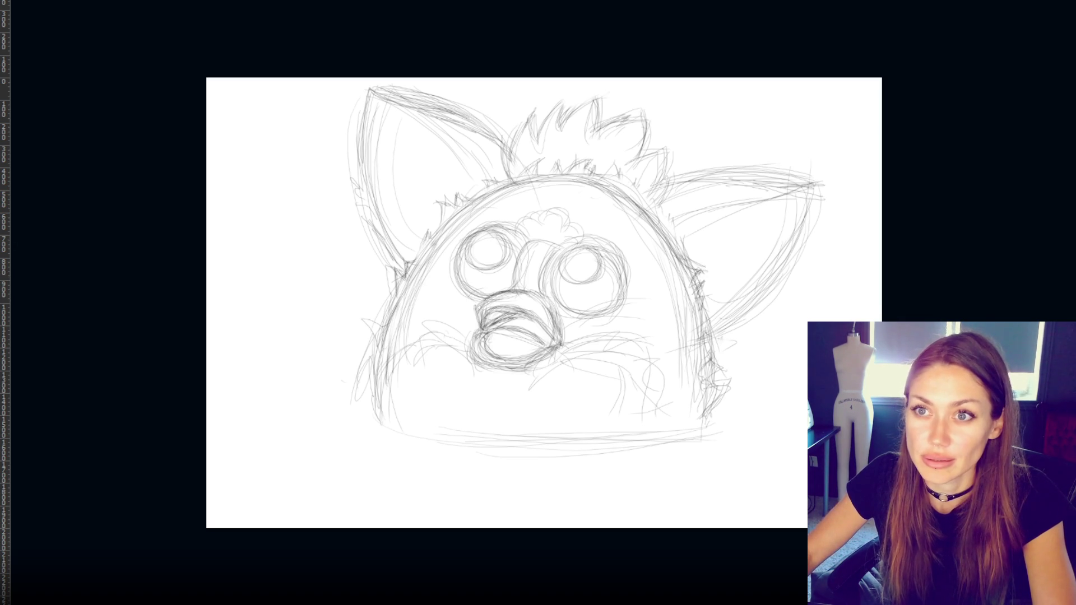
- Flip the whole sketch layer horizontally with Free Transform (Ctrl+T, Ctrl+Shift+H)
key(ctrl+t)
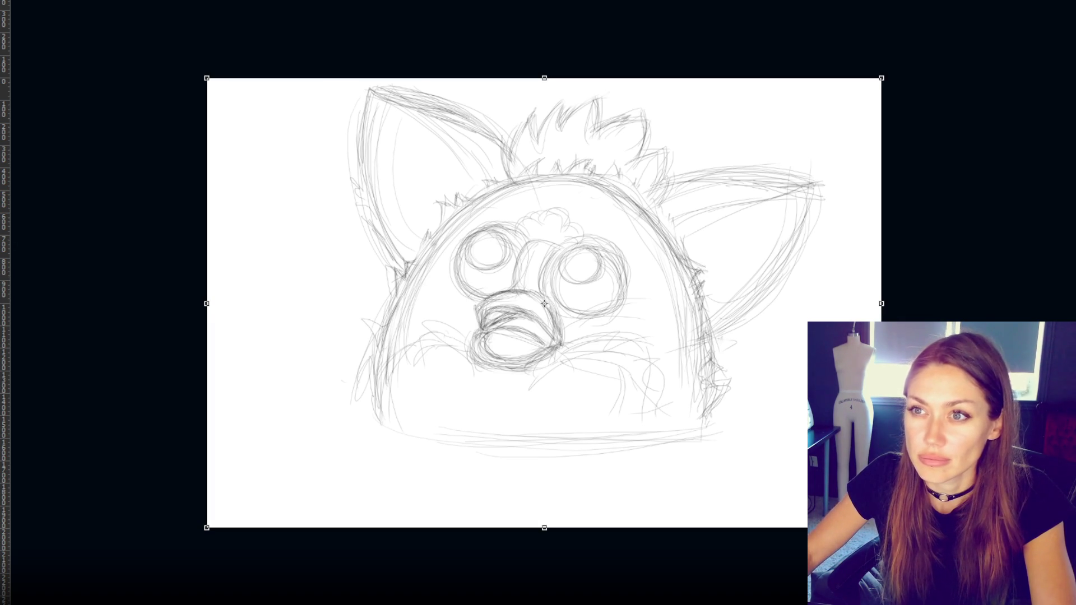
key(ctrl+shift+h)
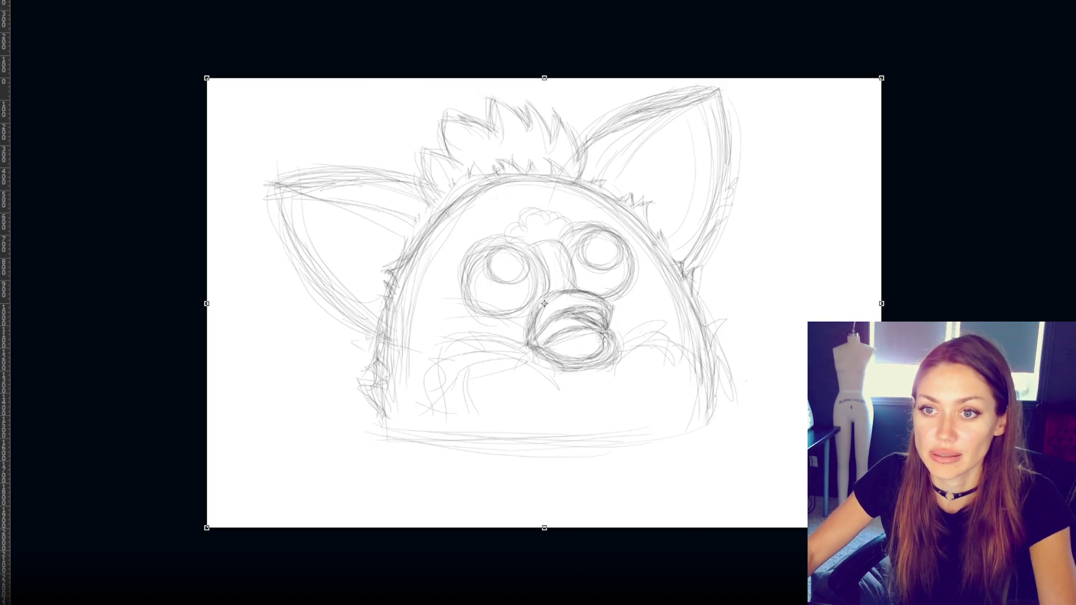
key(Return)
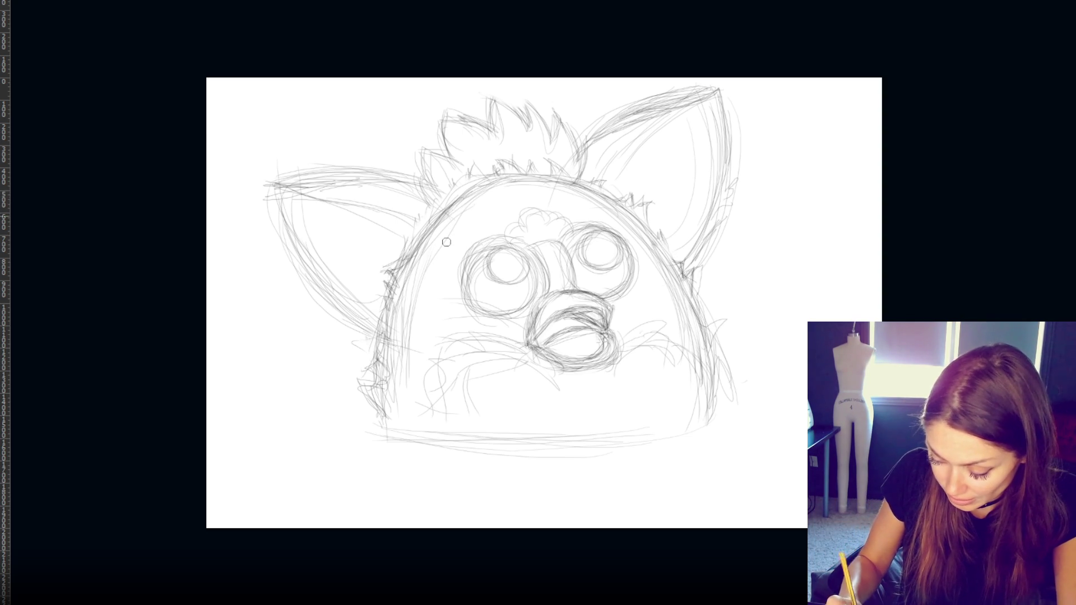
- Lighten the hair-base strokes, add a lower-right body stroke, and darken the head's upper-left outline and tuft
mouse_move(521, 185)
mouse_down()
mouse_move(493, 169)
mouse_move(435, 218)
mouse_up()
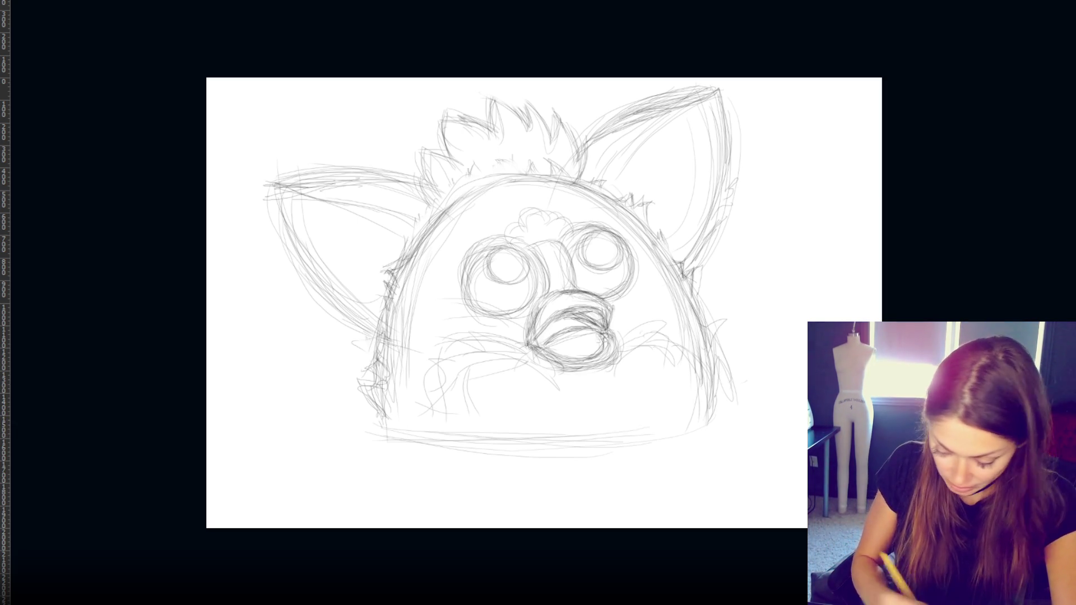
drag(682, 417, 610, 438)
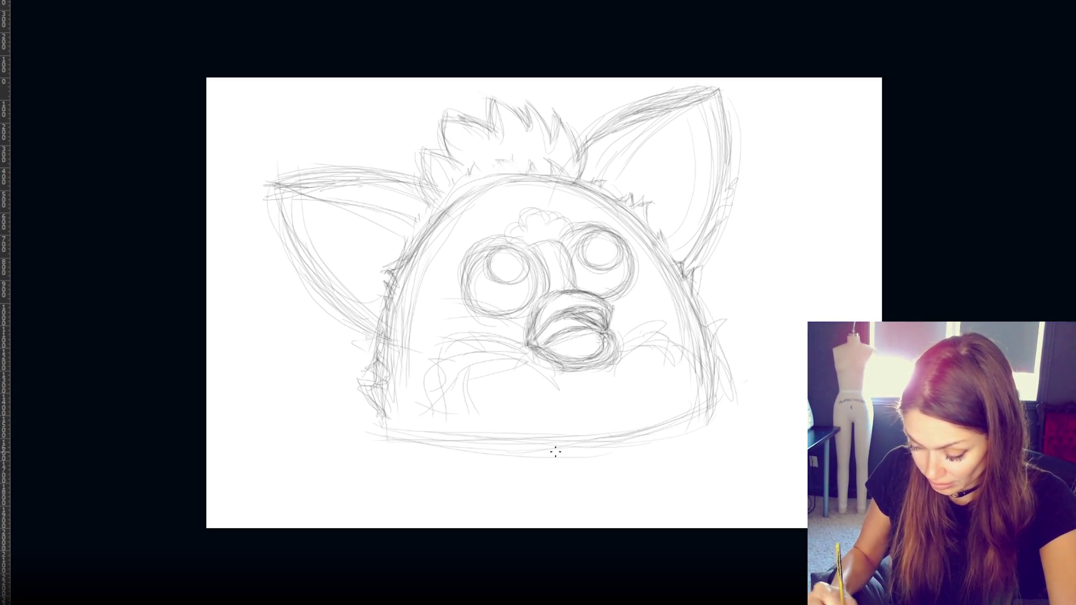
mouse_move(454, 197)
mouse_down()
mouse_move(430, 220)
mouse_move(483, 187)
mouse_up()
mouse_move(420, 238)
mouse_down()
mouse_move(493, 178)
mouse_move(543, 176)
mouse_up()
mouse_move(464, 201)
mouse_down()
mouse_move(524, 182)
mouse_move(415, 246)
mouse_up()
drag(486, 186, 402, 308)
drag(422, 172, 442, 211)
mouse_move(452, 112)
mouse_down()
mouse_move(445, 156)
mouse_move(449, 117)
mouse_move(450, 152)
mouse_move(473, 121)
mouse_move(451, 155)
mouse_up()
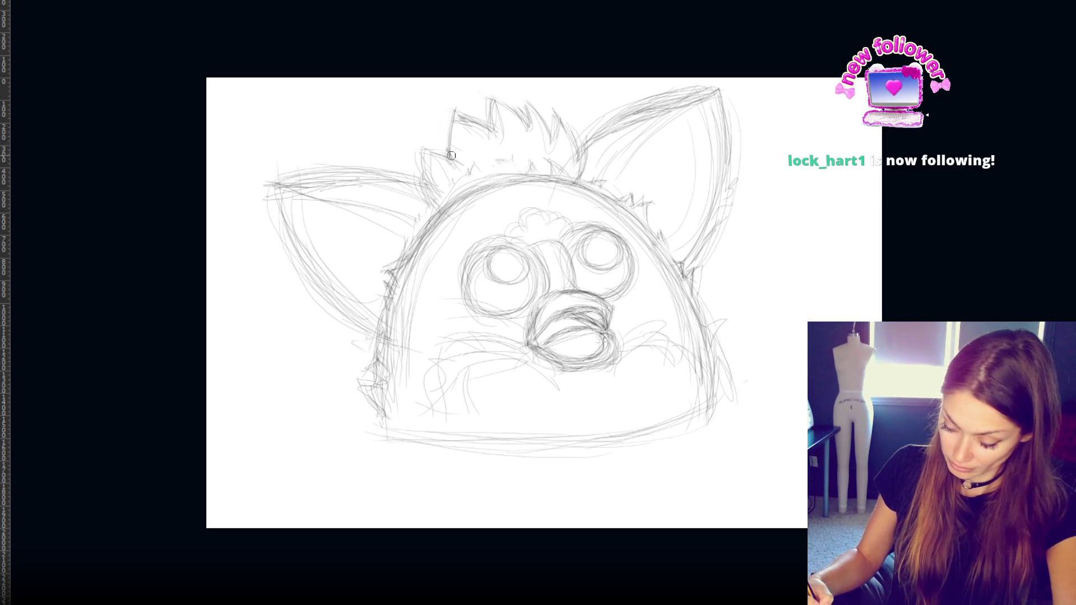
- Add strokes along the left ear's lower edge, then erase stray lines around its edges
drag(284, 218, 359, 287)
drag(297, 238, 375, 305)
key(e)
mouse_move(294, 258)
mouse_down()
mouse_move(357, 315)
mouse_move(328, 325)
mouse_up()
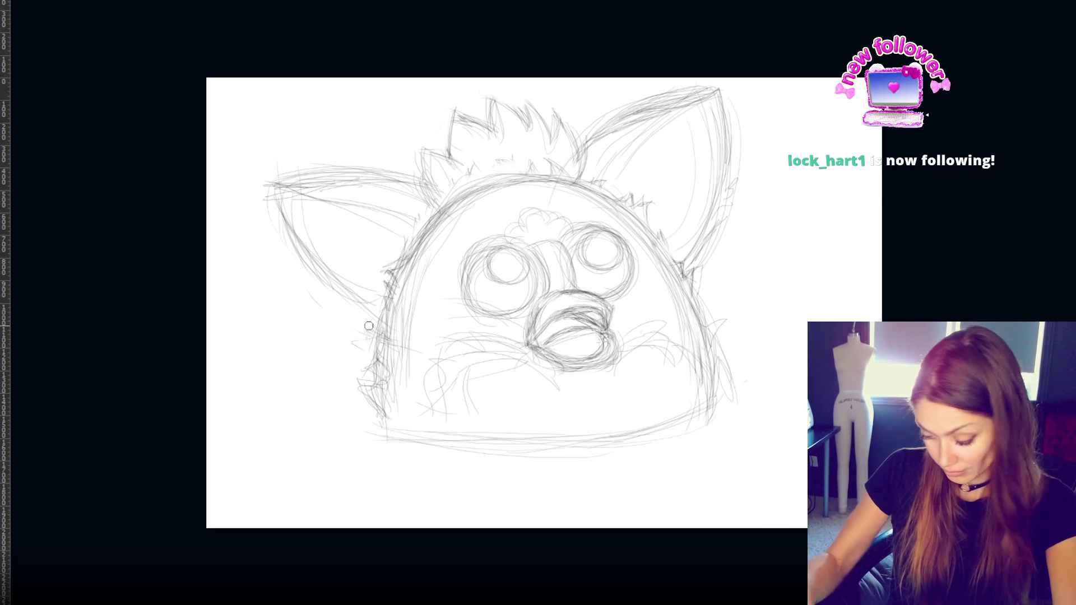
mouse_move(330, 199)
mouse_down()
mouse_move(284, 185)
mouse_move(381, 180)
mouse_move(320, 195)
mouse_move(283, 168)
mouse_move(353, 216)
mouse_up()
- Redraw the left ear's top and darken its outer edge and lower curve
drag(304, 159, 446, 134)
drag(339, 131, 430, 129)
mouse_move(311, 160)
mouse_down()
mouse_move(440, 130)
mouse_move(326, 133)
mouse_move(437, 144)
mouse_up()
drag(270, 145, 372, 294)
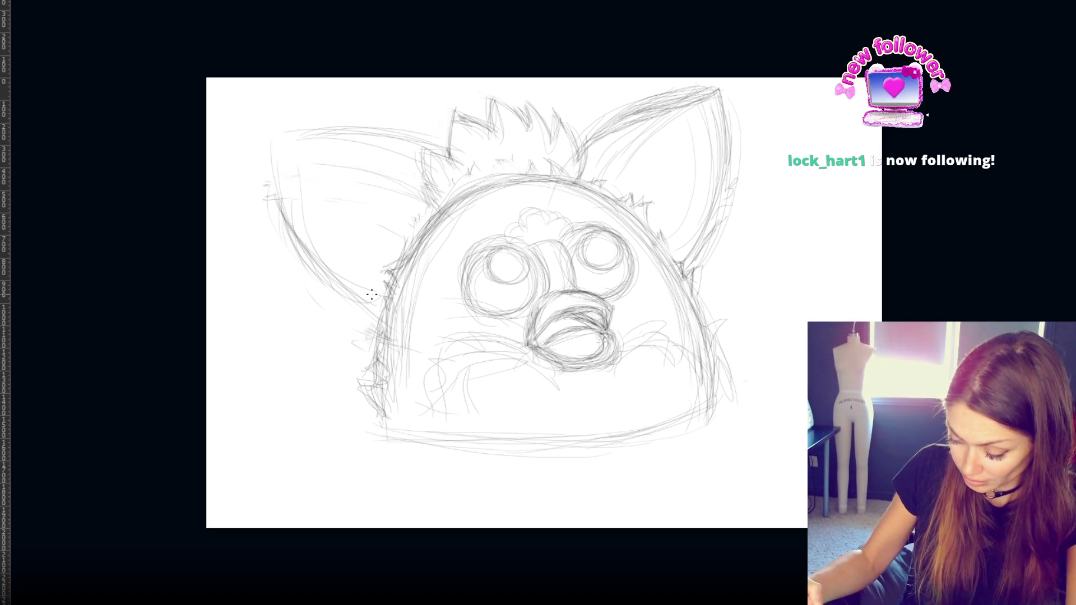
drag(262, 153, 383, 289)
mouse_move(281, 135)
mouse_down()
mouse_move(353, 274)
mouse_move(386, 306)
mouse_up()
- Erase stray strokes and the old top outline of the left ear
key(e)
mouse_move(309, 152)
mouse_down()
mouse_move(293, 197)
mouse_move(314, 277)
mouse_move(291, 188)
mouse_move(335, 291)
mouse_up()
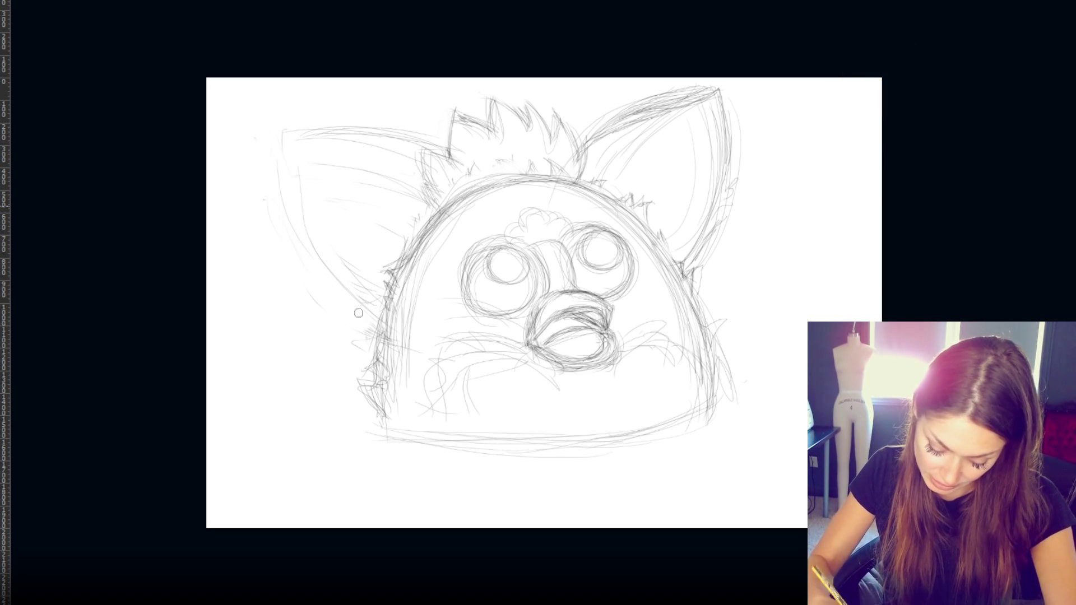
mouse_move(269, 151)
mouse_down()
mouse_move(310, 137)
mouse_move(379, 139)
mouse_up()
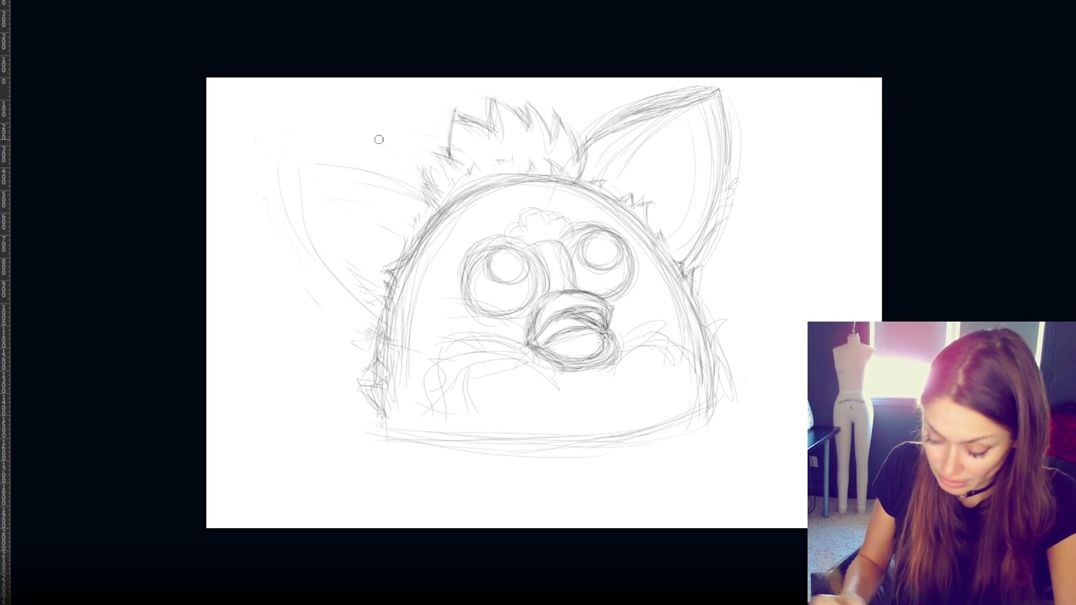
- Redraw the left ear's outer edge and sketch its new, wider top edge
key(b)
mouse_move(263, 188)
mouse_down()
mouse_move(370, 308)
mouse_move(385, 348)
mouse_up()
drag(300, 268, 386, 343)
mouse_move(262, 260)
mouse_down()
mouse_move(280, 145)
mouse_move(355, 142)
mouse_move(437, 171)
mouse_up()
mouse_move(313, 147)
mouse_down()
mouse_move(400, 156)
mouse_move(447, 137)
mouse_up()
drag(343, 136, 454, 163)
mouse_move(350, 130)
mouse_down()
mouse_move(286, 130)
mouse_move(422, 147)
mouse_up()
drag(274, 145, 361, 140)
- Strengthen the left ear's outer edge with repeated pencil strokes
drag(261, 156, 324, 283)
drag(268, 180, 371, 321)
drag(294, 253, 374, 318)
drag(262, 163, 294, 247)
drag(263, 135, 325, 286)
- Darken the left ear's top edge toward the tuft and its outer edge
drag(337, 138, 469, 162)
mouse_move(378, 140)
mouse_down()
mouse_move(475, 173)
mouse_move(322, 140)
mouse_up()
drag(255, 134, 347, 137)
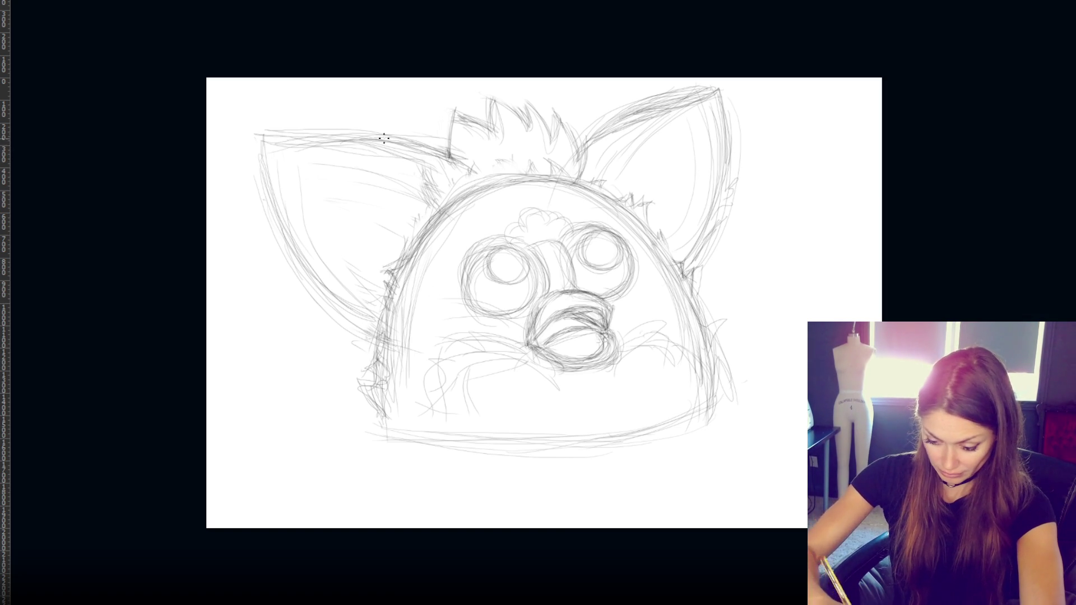
mouse_move(267, 135)
mouse_down()
mouse_move(293, 212)
mouse_move(286, 218)
mouse_move(321, 280)
mouse_up()
drag(277, 200, 327, 282)
mouse_move(342, 295)
mouse_down()
mouse_move(379, 314)
mouse_move(361, 310)
mouse_up()
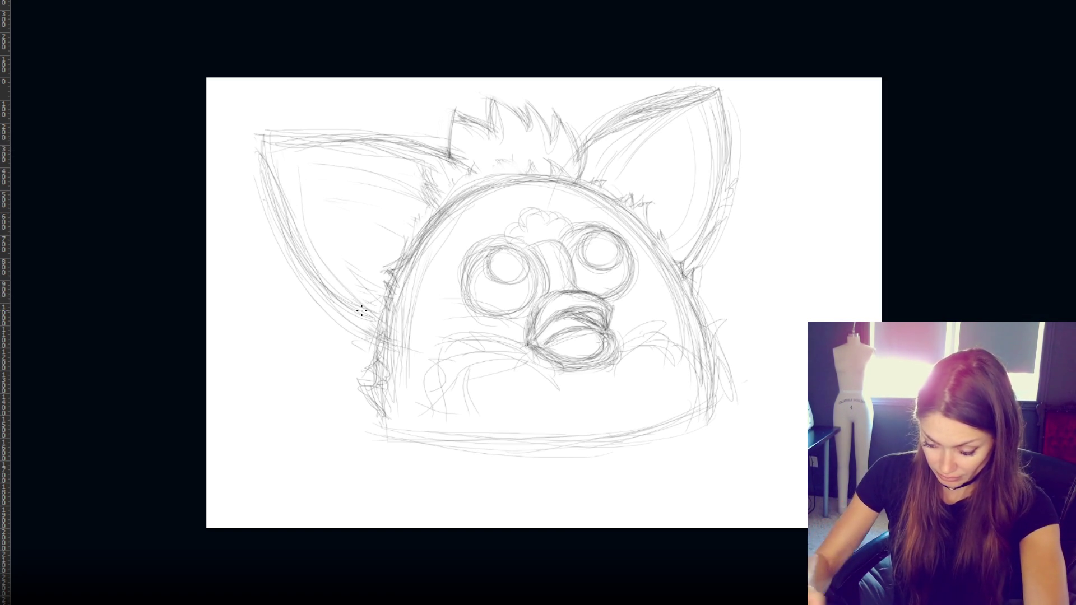
- Erase stray strokes on the left ear's outer edge and redraw its top edge toward the tuft
drag(255, 168, 291, 258)
mouse_move(269, 216)
mouse_down()
mouse_move(321, 308)
mouse_move(387, 344)
mouse_up()
drag(269, 135, 404, 141)
key(b)
drag(255, 144, 449, 179)
drag(341, 152, 453, 171)
drag(302, 143, 469, 160)
- Erase the left ear's top-left corner strokes and redraw its outer edge
key(e)
mouse_move(256, 151)
mouse_down()
mouse_move(319, 145)
mouse_move(303, 131)
mouse_up()
key(b)
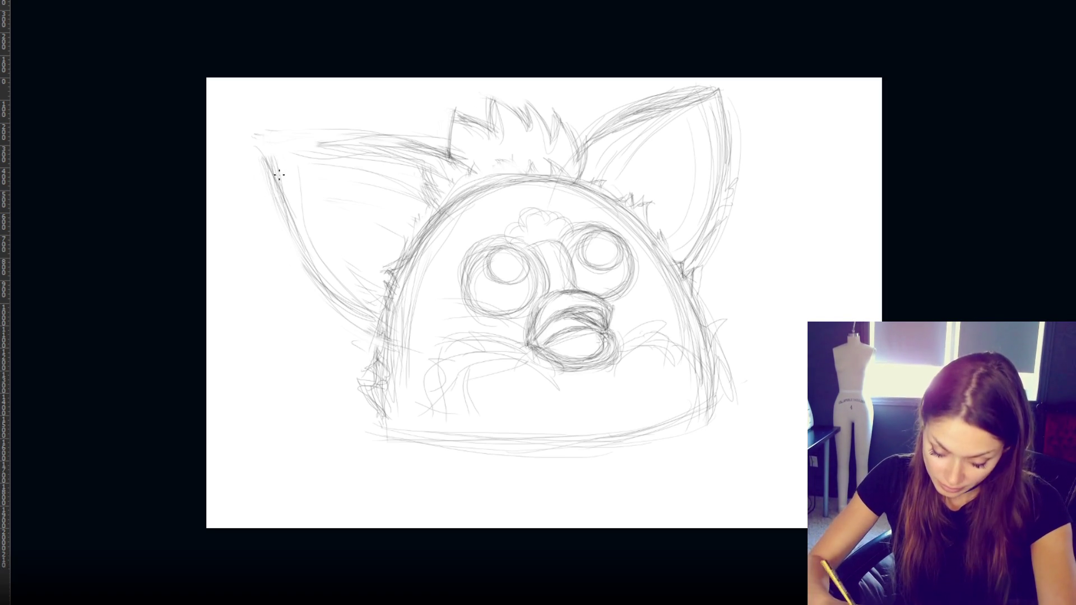
drag(276, 150, 278, 208)
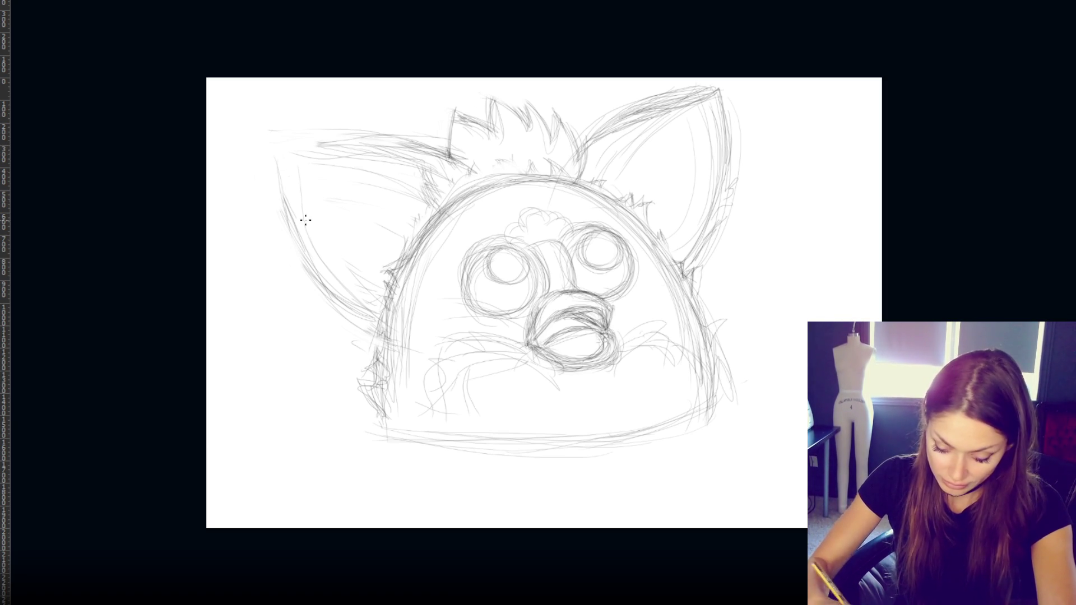
drag(308, 252, 280, 177)
- Darken the left ear's top and outer edges, the head's lower outline and the beak lines
mouse_move(279, 149)
mouse_down()
mouse_move(369, 140)
mouse_move(338, 144)
mouse_up()
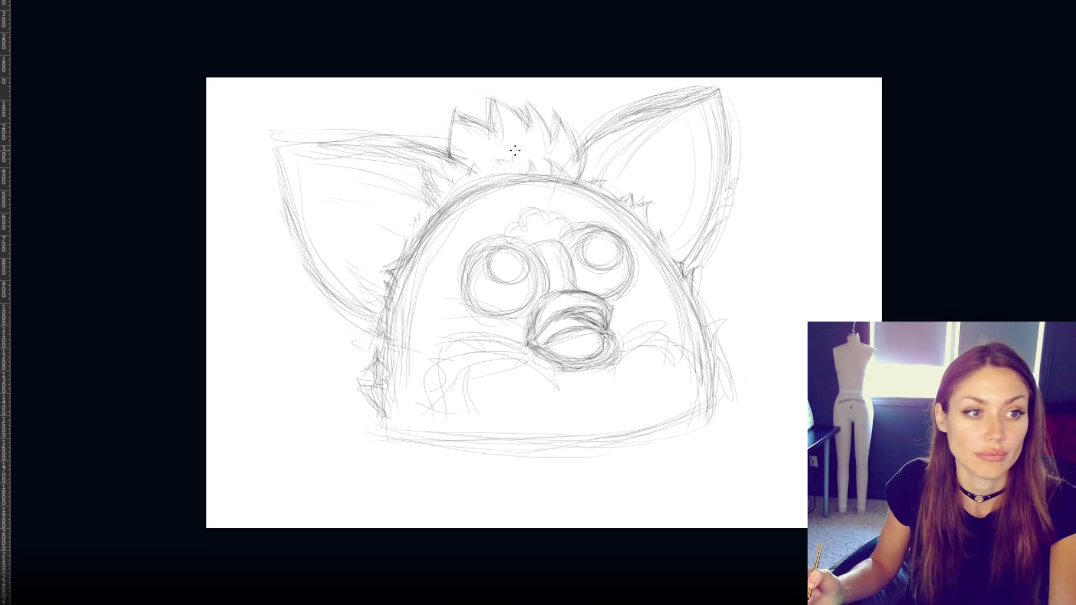
mouse_move(266, 150)
mouse_down()
mouse_move(414, 153)
mouse_move(376, 148)
mouse_move(392, 148)
mouse_move(284, 176)
mouse_move(328, 280)
mouse_move(358, 305)
mouse_up()
mouse_move(387, 376)
mouse_down()
mouse_move(378, 312)
mouse_move(381, 334)
mouse_up()
mouse_move(374, 420)
mouse_down()
mouse_move(399, 443)
mouse_move(661, 419)
mouse_move(448, 452)
mouse_up()
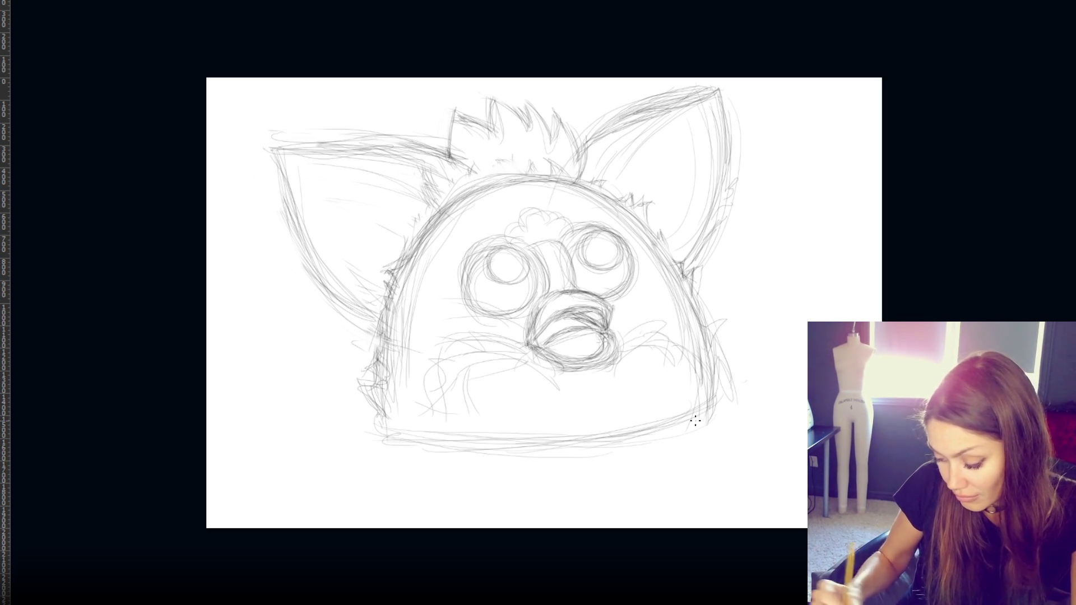
drag(552, 294, 530, 327)
mouse_move(595, 294)
mouse_down()
mouse_move(597, 332)
mouse_move(538, 343)
mouse_move(568, 328)
mouse_move(606, 338)
mouse_move(549, 357)
mouse_up()
mouse_move(612, 339)
mouse_down()
mouse_move(553, 354)
mouse_move(538, 344)
mouse_move(603, 330)
mouse_up()
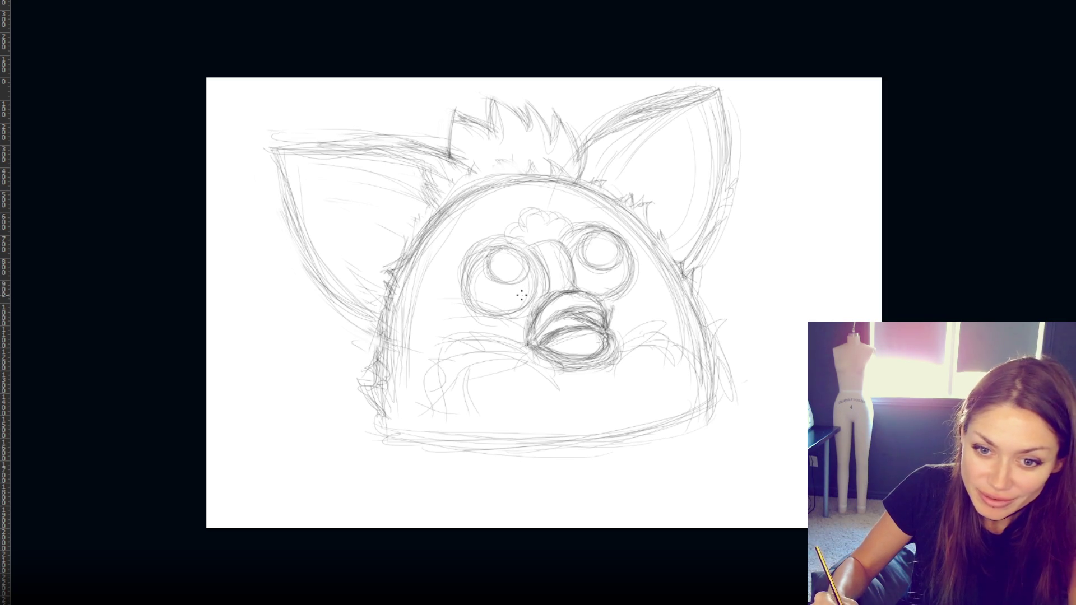
- Touch up the tuft's left edge, erase dark strokes at its base, and undo the last ones
mouse_move(453, 159)
mouse_down()
mouse_move(448, 177)
mouse_move(425, 163)
mouse_up()
mouse_move(447, 125)
mouse_down()
mouse_move(442, 168)
mouse_move(417, 168)
mouse_move(431, 167)
mouse_move(448, 204)
mouse_up()
mouse_move(567, 150)
mouse_down()
mouse_move(549, 168)
mouse_move(504, 160)
mouse_move(480, 197)
mouse_move(456, 201)
mouse_up()
mouse_move(543, 179)
mouse_down()
mouse_move(556, 172)
mouse_move(527, 169)
mouse_move(562, 178)
mouse_up()
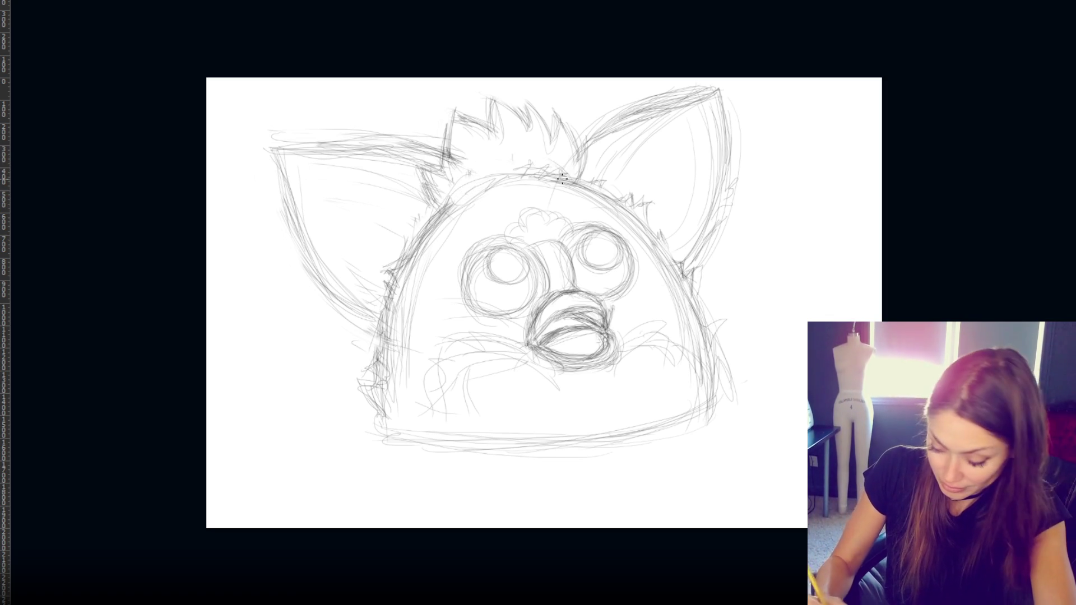
key(ctrl+z)
key(ctrl+z)
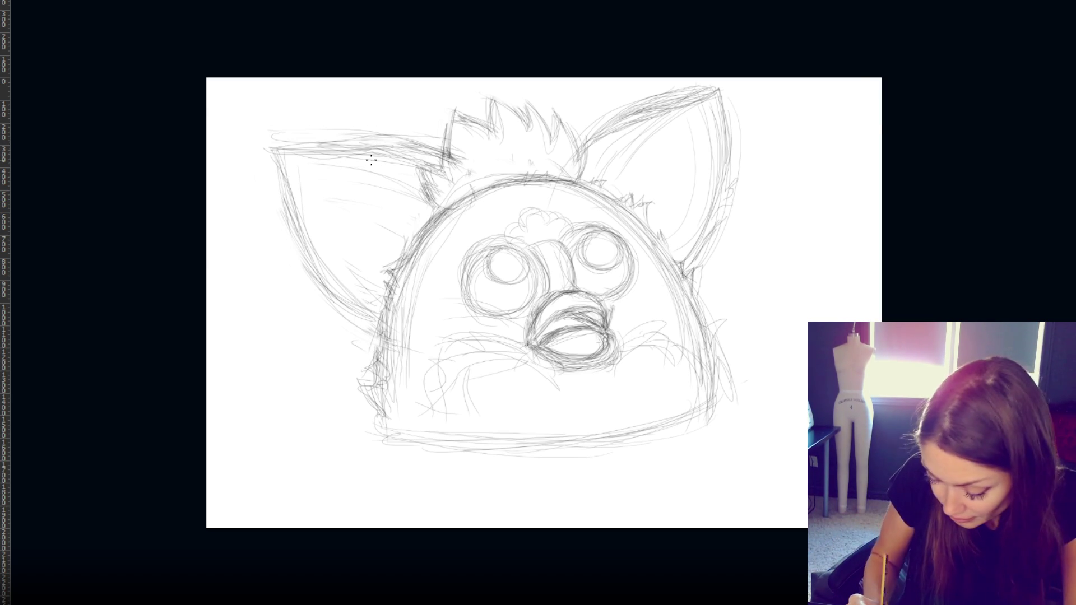
- Darken the left ear's top edge and hatch fur along the head's bottom-left edge
drag(344, 143, 442, 158)
mouse_move(344, 145)
mouse_down()
mouse_move(376, 145)
mouse_move(264, 147)
mouse_move(439, 147)
mouse_up()
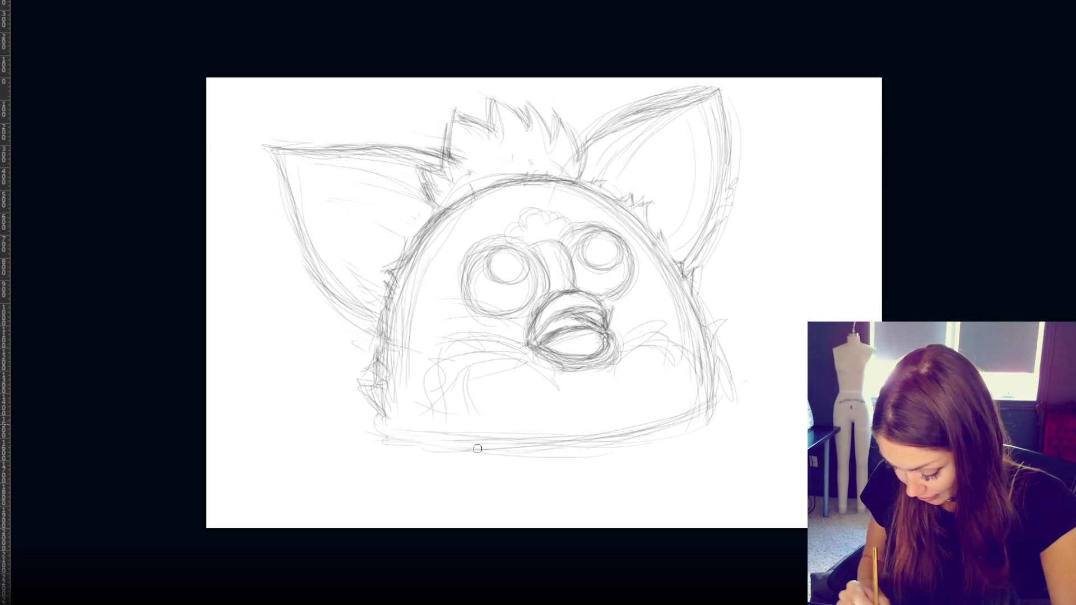
drag(531, 450, 587, 450)
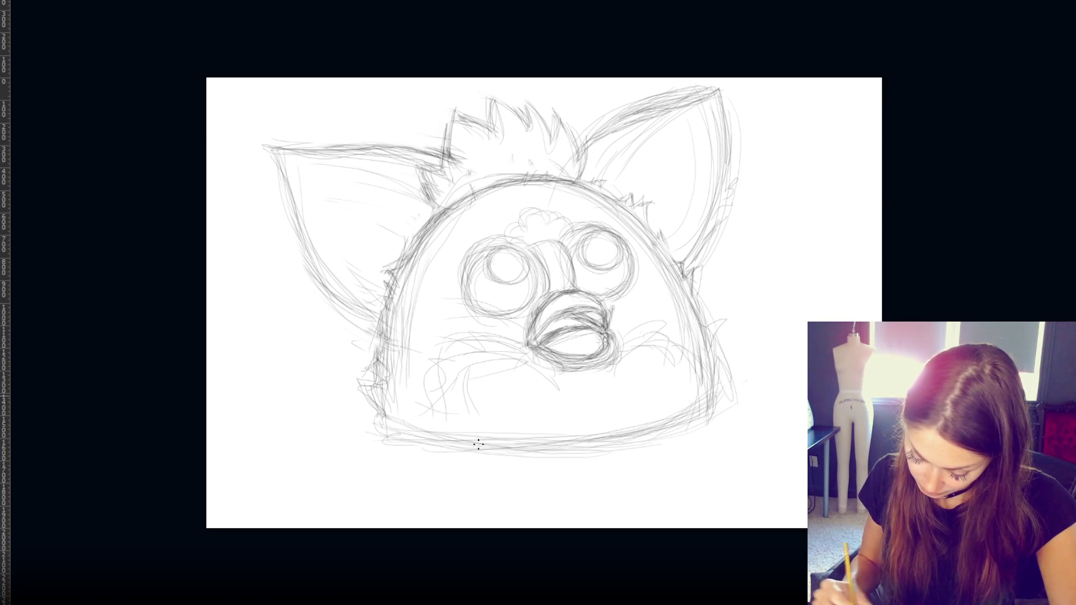
mouse_move(373, 421)
mouse_down()
mouse_move(371, 381)
mouse_move(399, 437)
mouse_move(566, 449)
mouse_up()
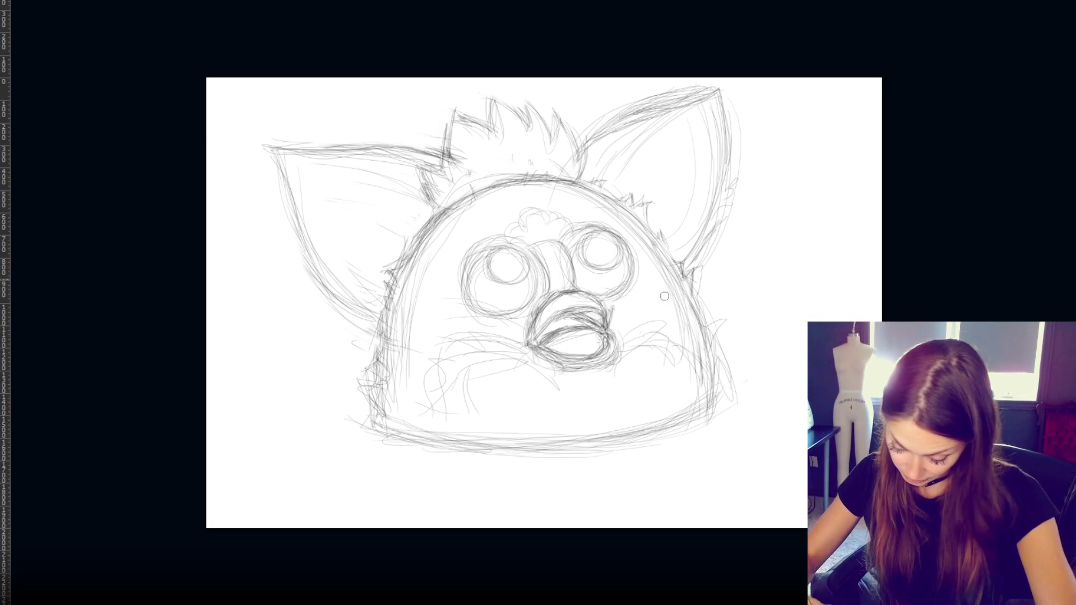
- Reinforce the right and left face outlines
mouse_move(701, 407)
mouse_down()
mouse_move(681, 277)
mouse_move(661, 263)
mouse_move(699, 351)
mouse_up()
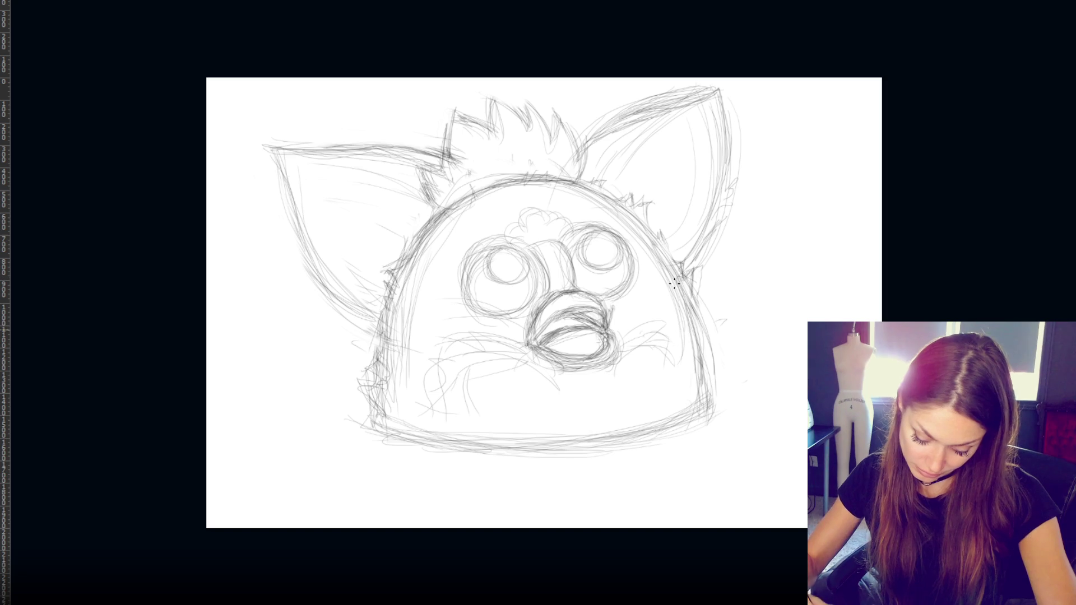
drag(709, 389, 704, 338)
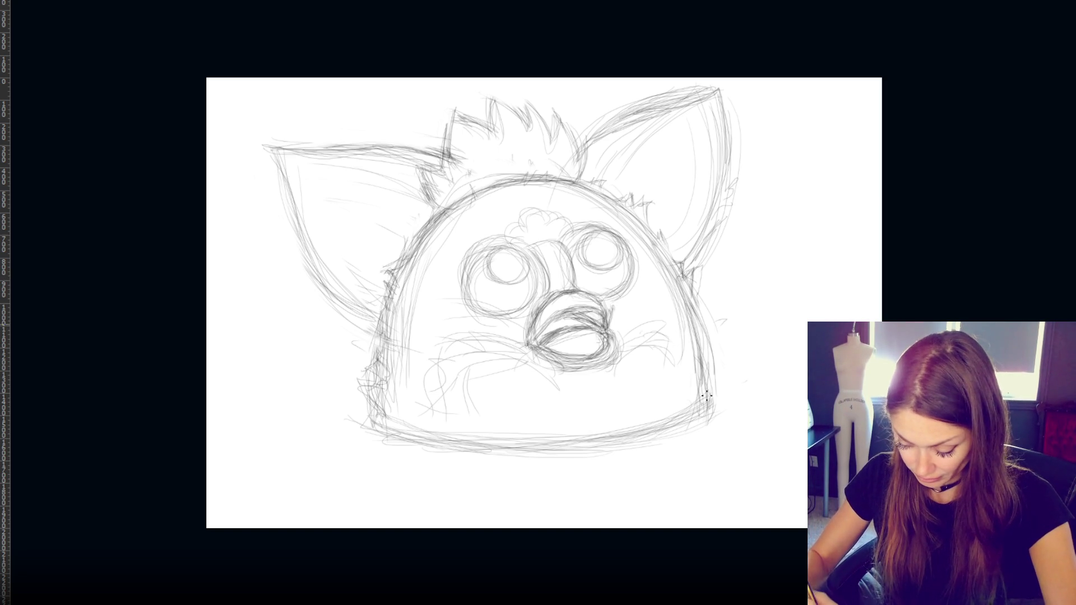
drag(404, 271, 387, 307)
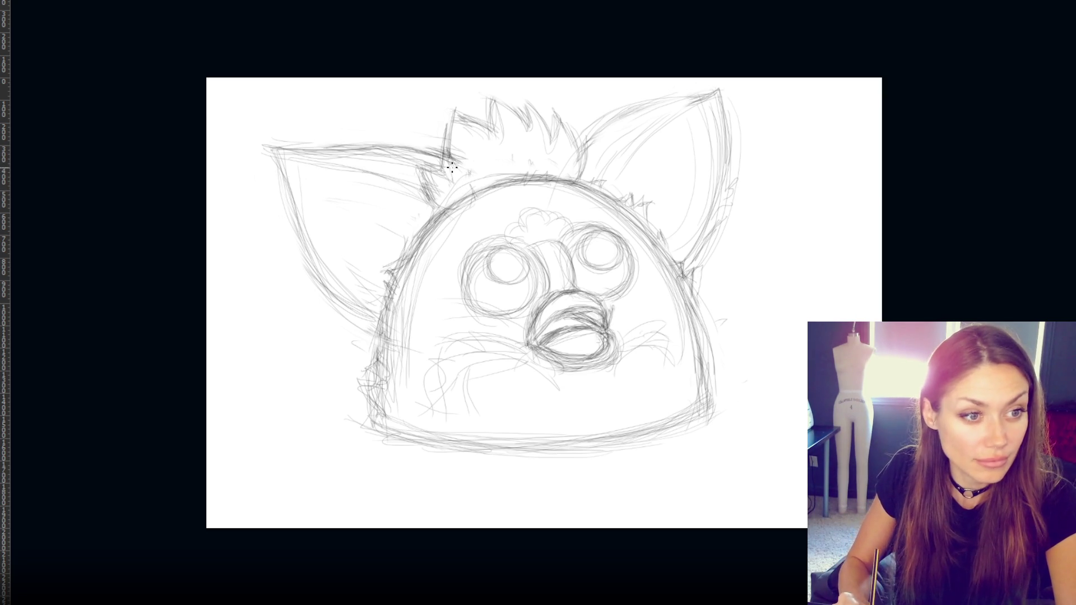
- Erase and redraw the left ear's top edge darker, adding a stroke along its lower edge
mouse_move(447, 150)
mouse_down()
mouse_move(432, 159)
mouse_move(409, 146)
mouse_move(435, 151)
mouse_up()
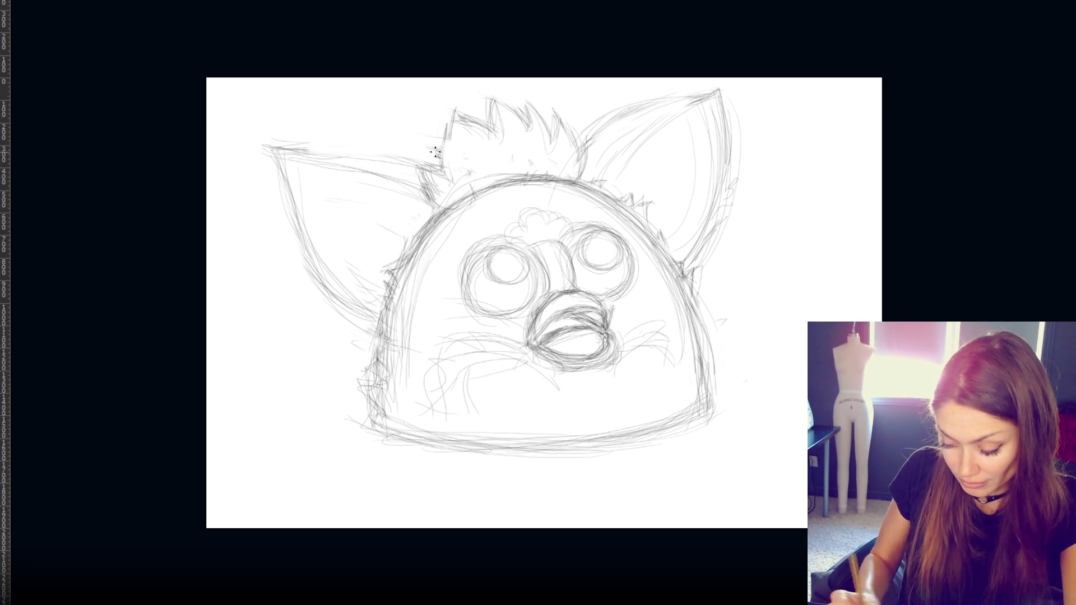
drag(319, 166, 361, 178)
mouse_move(299, 147)
mouse_down()
mouse_move(365, 137)
mouse_move(414, 150)
mouse_move(393, 162)
mouse_up()
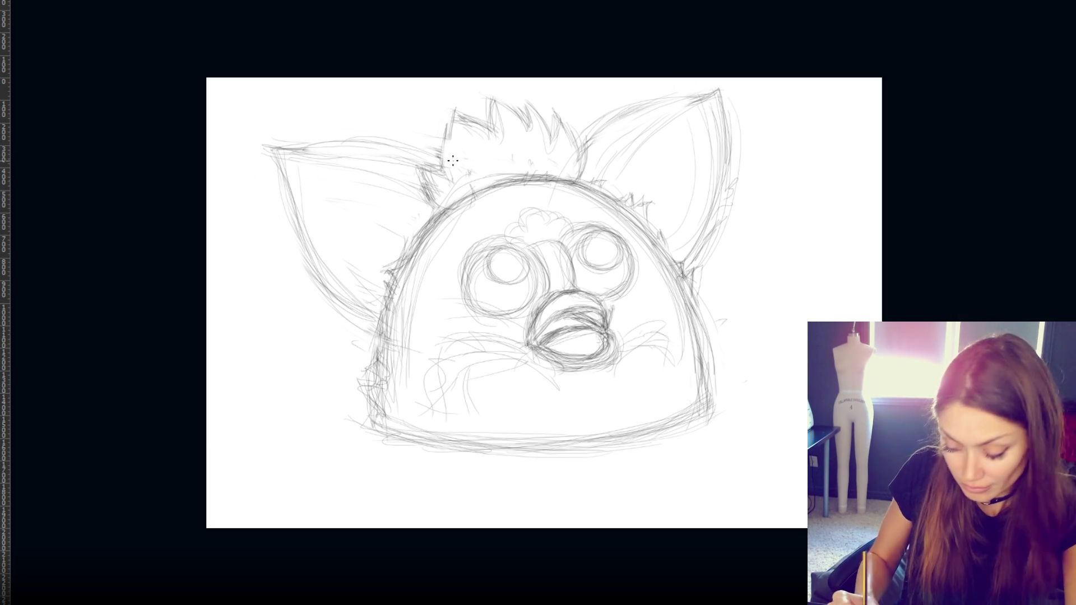
drag(417, 144, 372, 139)
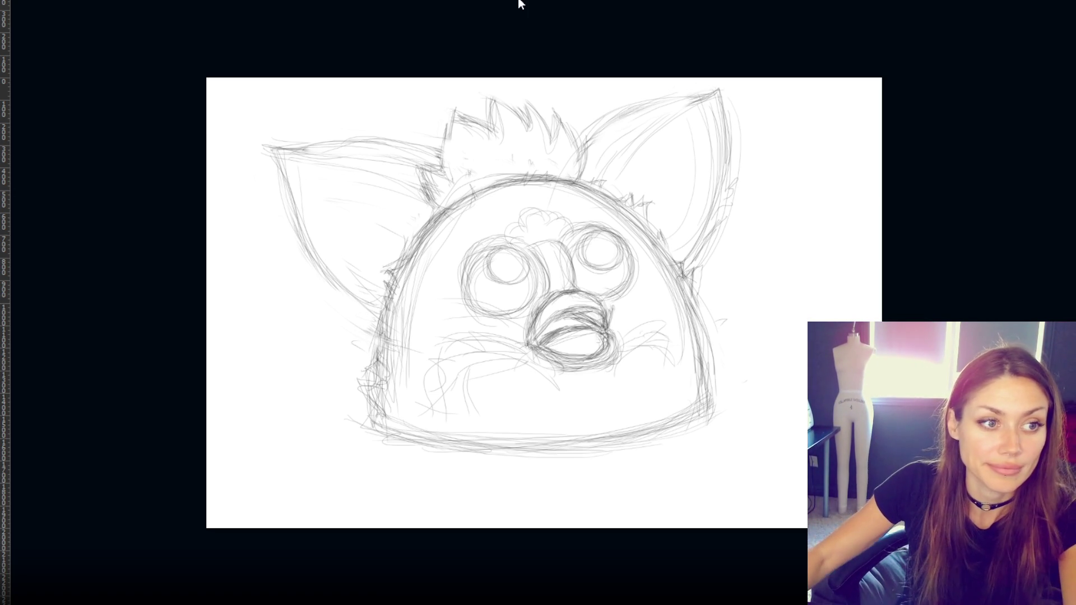
mouse_move(306, 254)
mouse_down()
mouse_move(333, 299)
mouse_move(370, 308)
mouse_move(319, 265)
mouse_move(351, 301)
mouse_up()
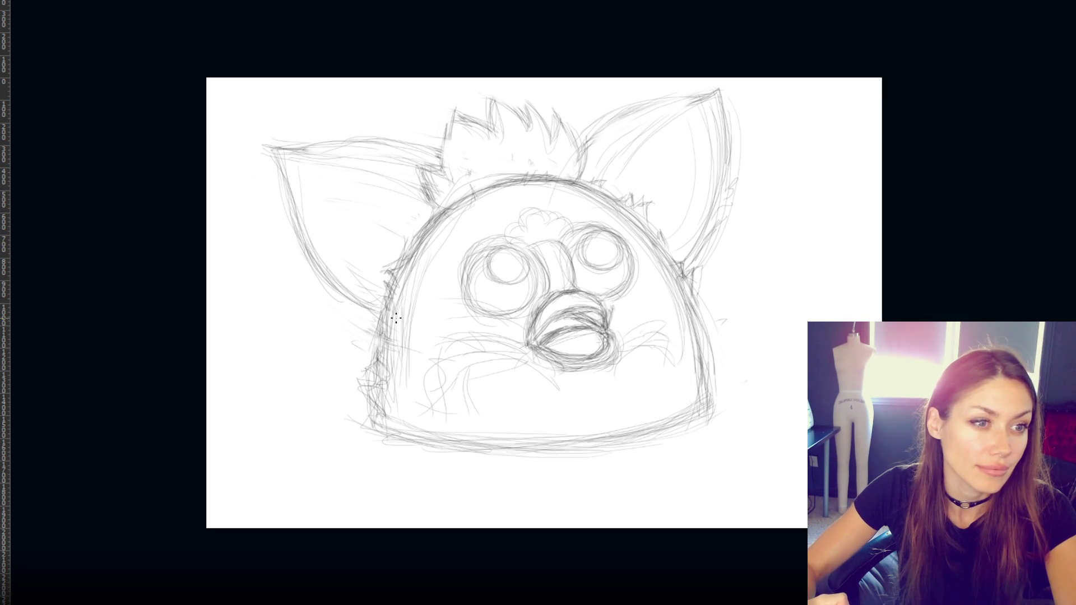
drag(266, 157, 429, 174)
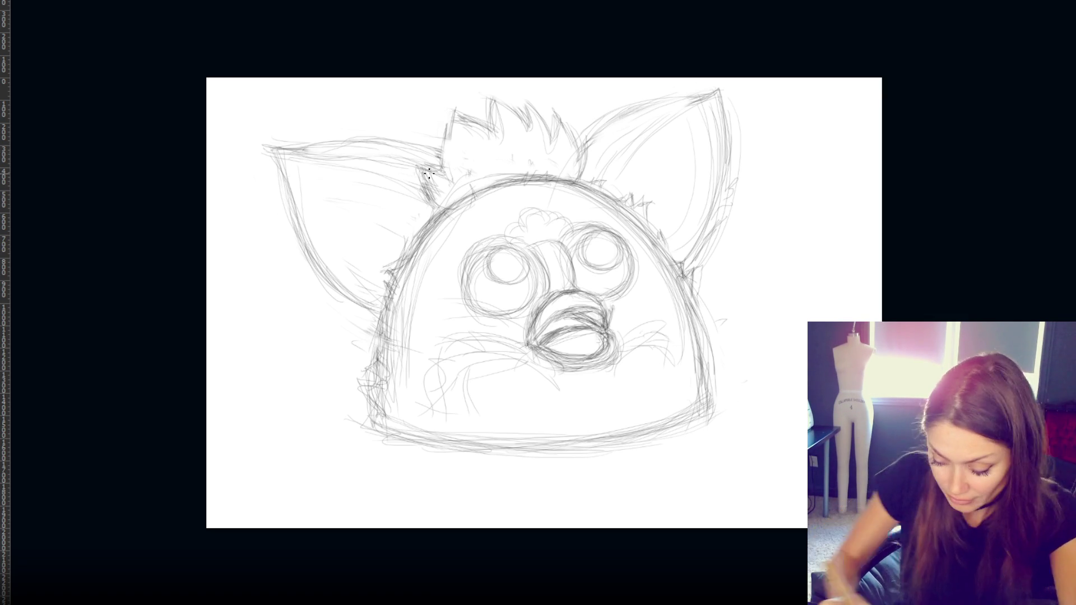
mouse_move(295, 148)
mouse_down()
mouse_move(403, 143)
mouse_move(444, 167)
mouse_up()
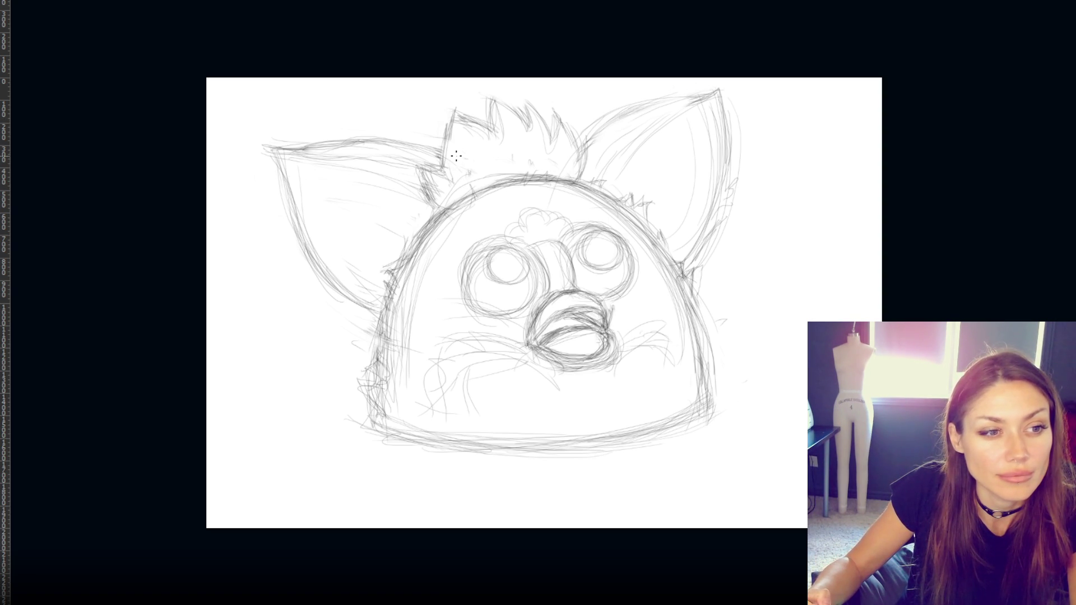
- Darken the right ear's outer edge and the left ear's lower edge
drag(728, 167, 706, 258)
drag(715, 218, 685, 272)
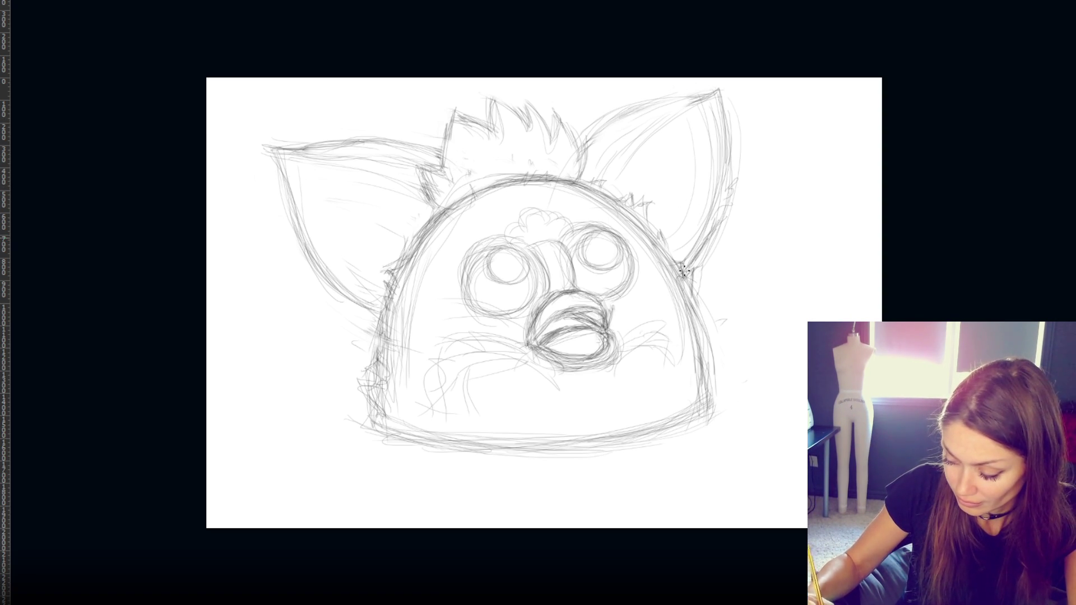
drag(722, 150, 704, 241)
drag(331, 269, 358, 289)
drag(309, 245, 382, 299)
drag(328, 276, 388, 304)
- Darken the head's right outline, the ear junction, the head top and the hair tuft
drag(684, 296, 707, 413)
drag(436, 182, 441, 207)
drag(587, 150, 577, 189)
mouse_move(423, 181)
mouse_down()
mouse_move(466, 207)
mouse_move(511, 181)
mouse_move(504, 161)
mouse_move(514, 176)
mouse_move(569, 179)
mouse_up()
drag(484, 144, 486, 183)
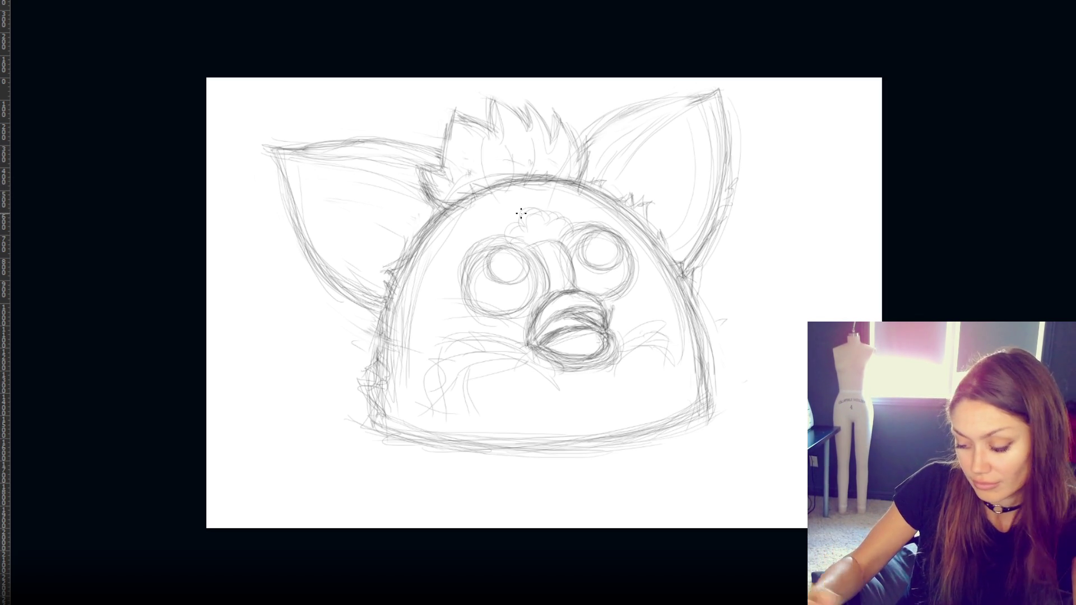
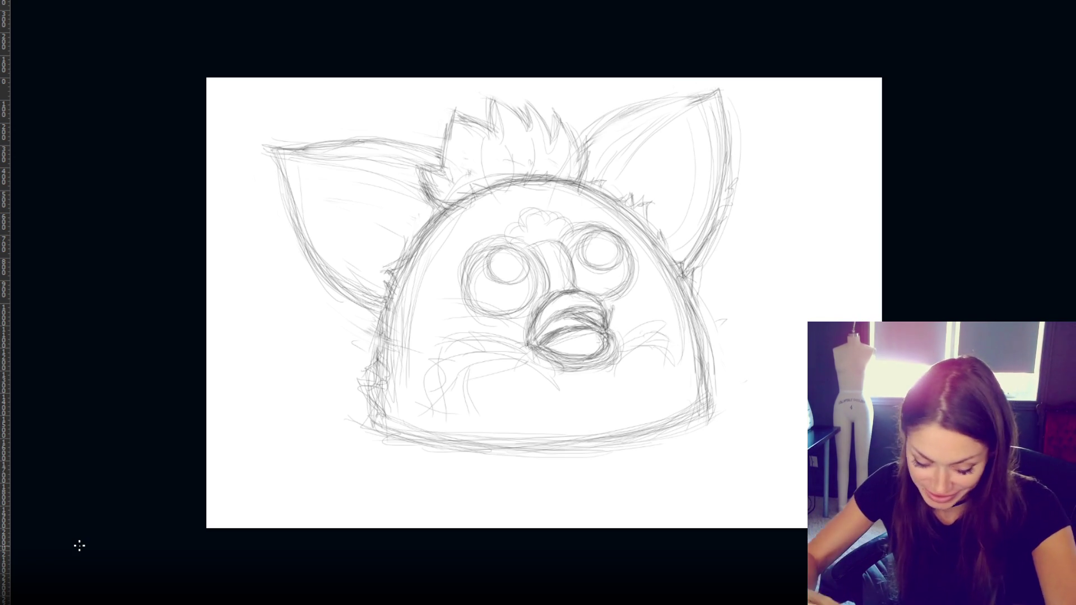
- Add three faint pencil strokes along the left eye's edges and over the nose bridge
mouse_move(459, 272)
mouse_down()
mouse_move(486, 309)
mouse_move(530, 310)
mouse_up()
mouse_move(461, 282)
mouse_down()
mouse_move(514, 245)
mouse_move(608, 231)
mouse_up()
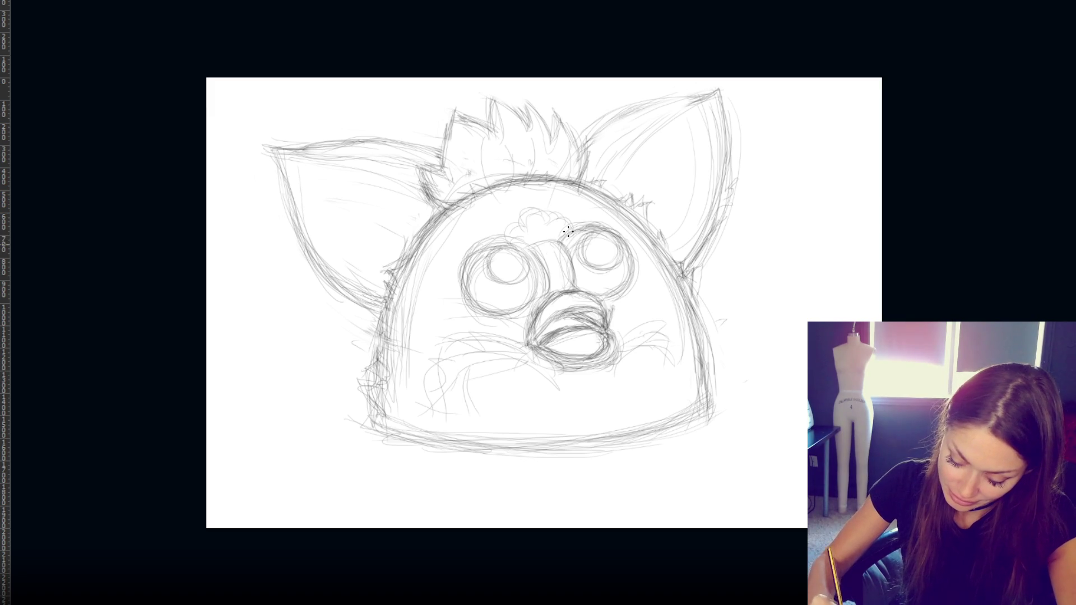
mouse_move(510, 246)
mouse_down()
mouse_move(476, 252)
mouse_move(521, 252)
mouse_move(490, 246)
mouse_move(472, 261)
mouse_move(497, 316)
mouse_up()
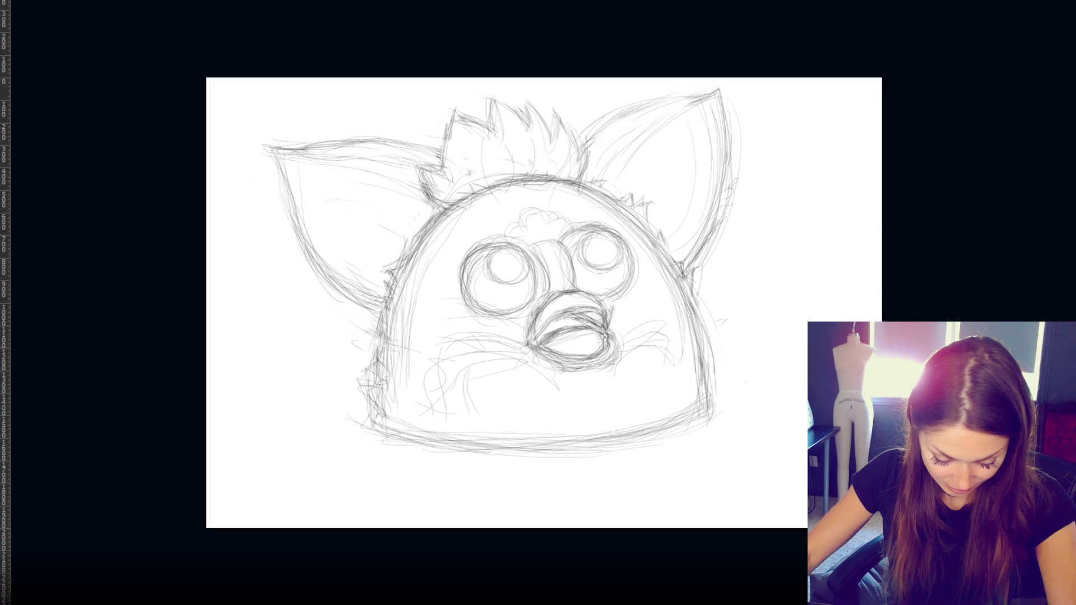
- Preview a Color Overlay layer style on the sketch layer, then cancel without applying it
right_click(1, 165)
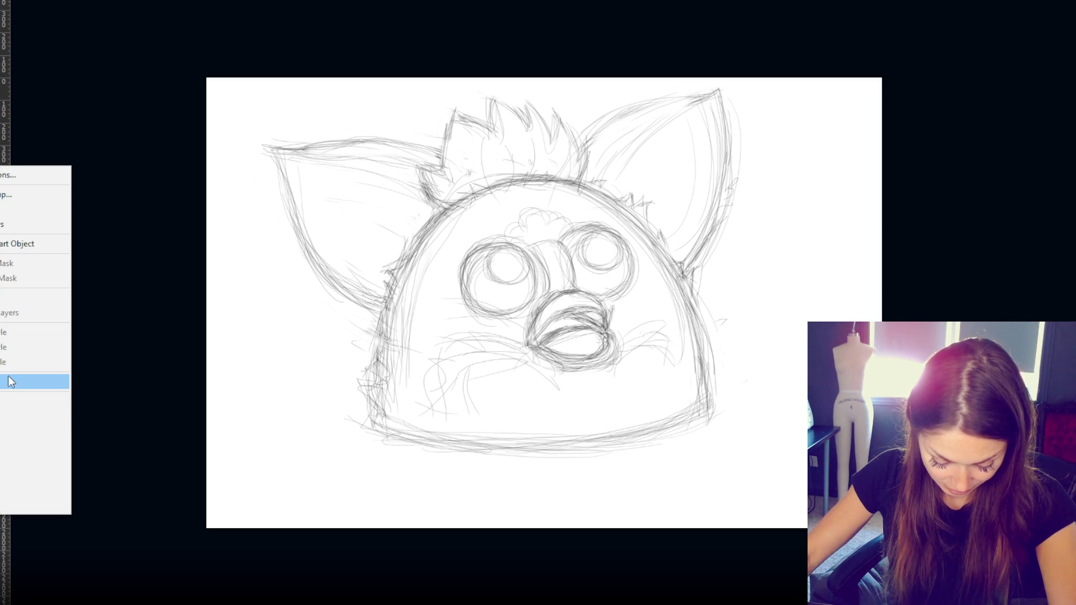
click(8, 383)
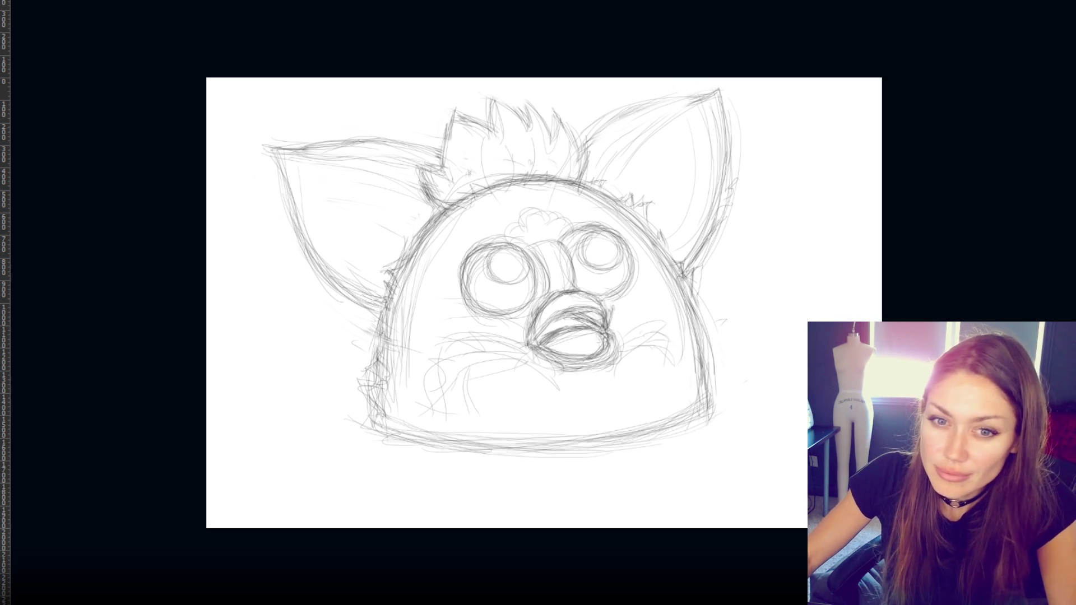
double_click(1, 166)
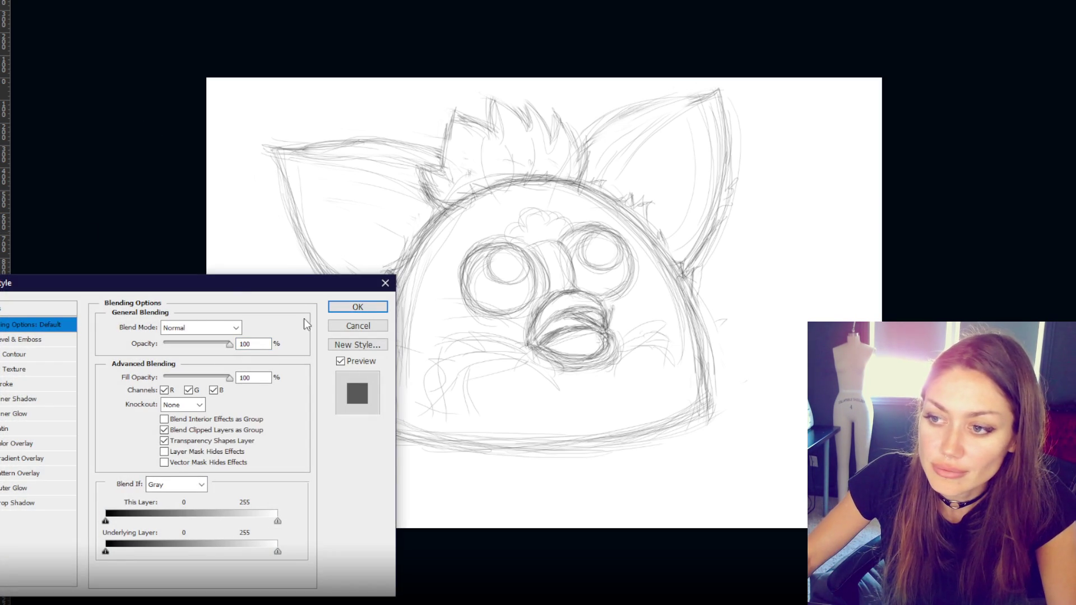
click(380, 325)
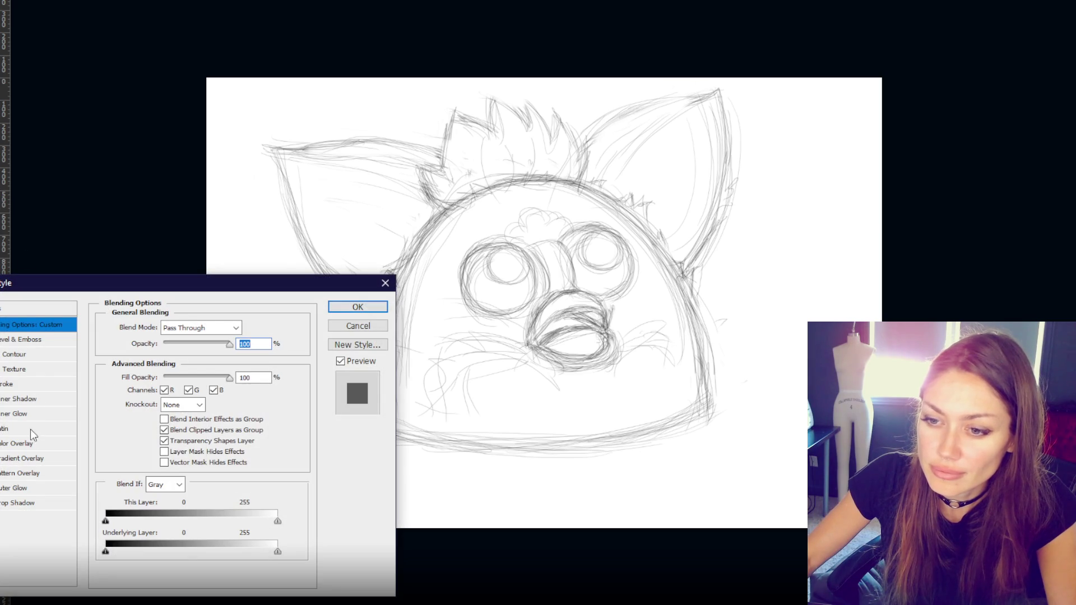
click(29, 441)
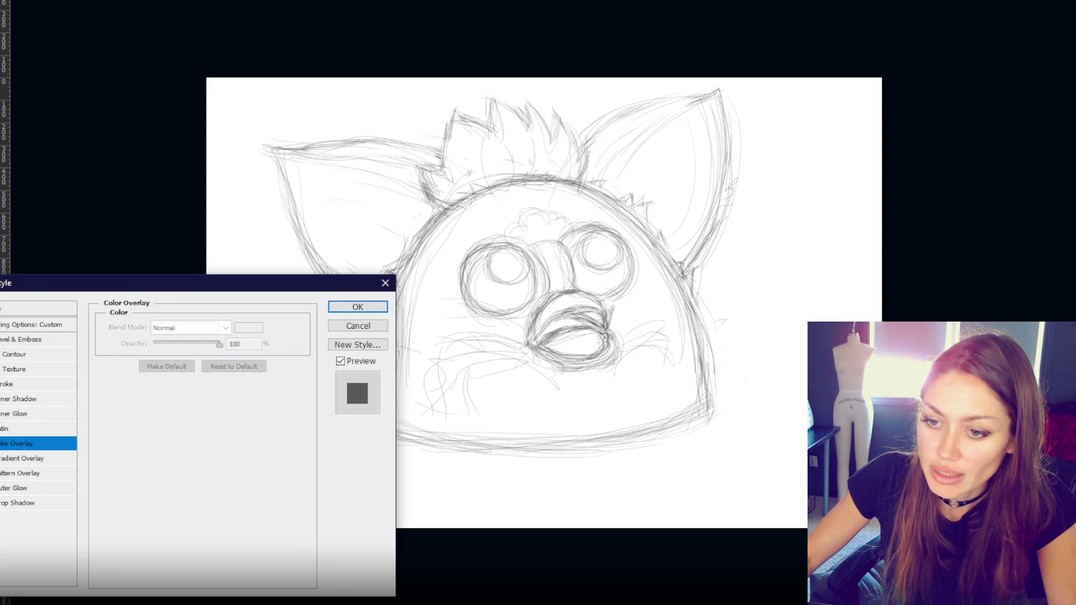
click(380, 327)
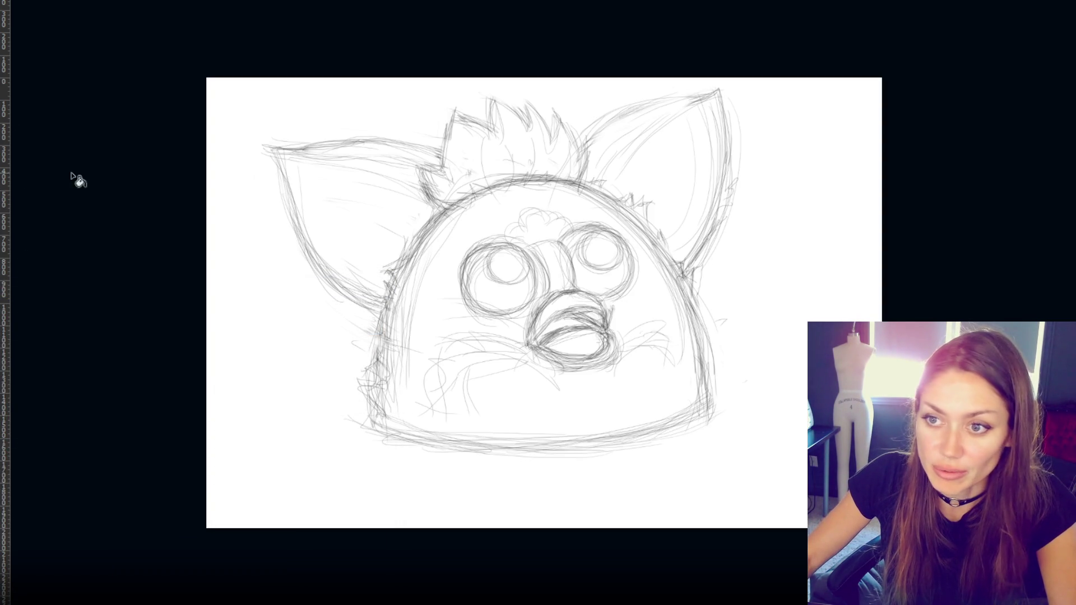
- Test black and solid red Paint Bucket fills on the sketch layer, undoing each one
click(210, 191)
key(ctrl+z)
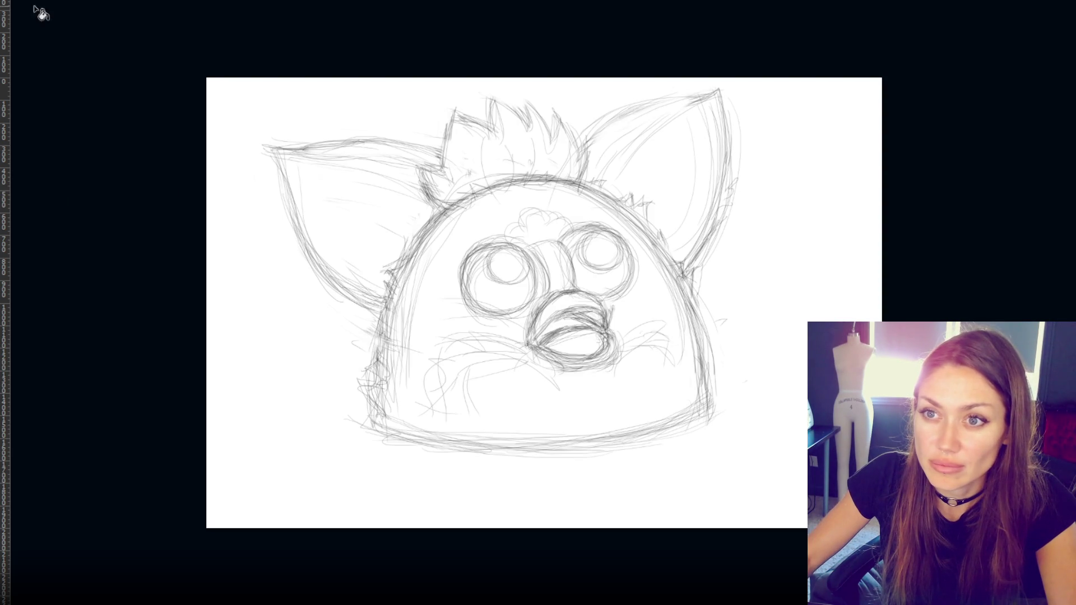
click(418, 242)
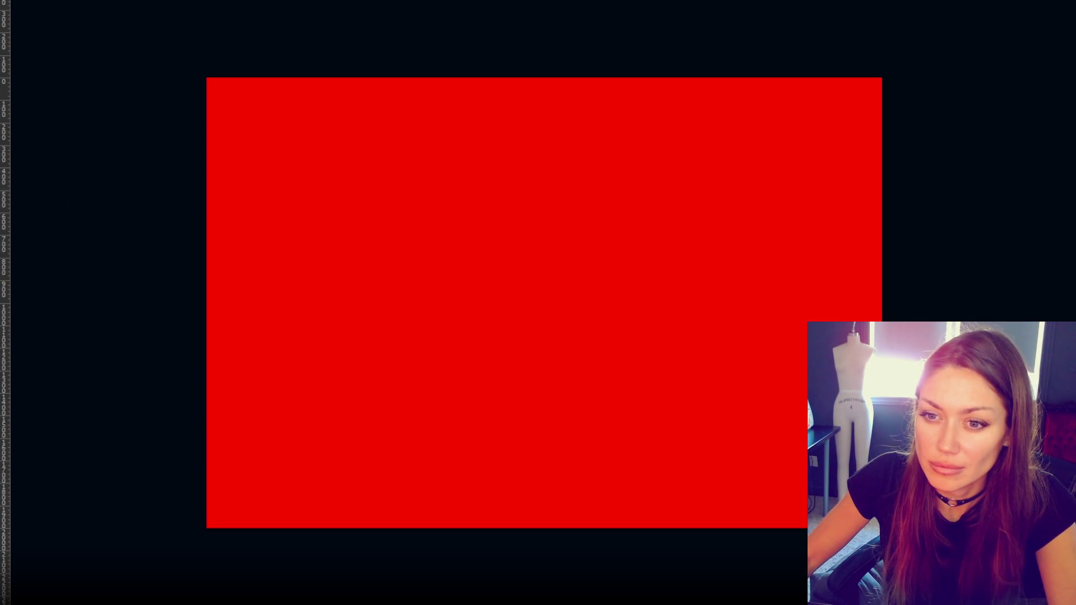
key(ctrl+z)
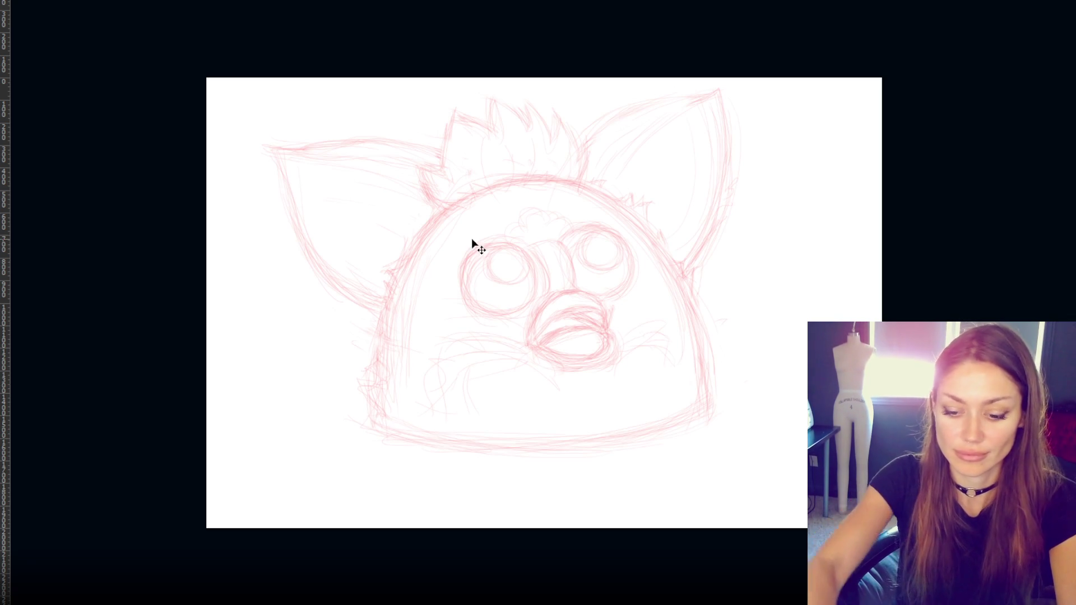
- Zoom in, discard a trial blue stroke, and ink a dark arc over the left eye's outer circle
scroll(473, 242, up, 2)
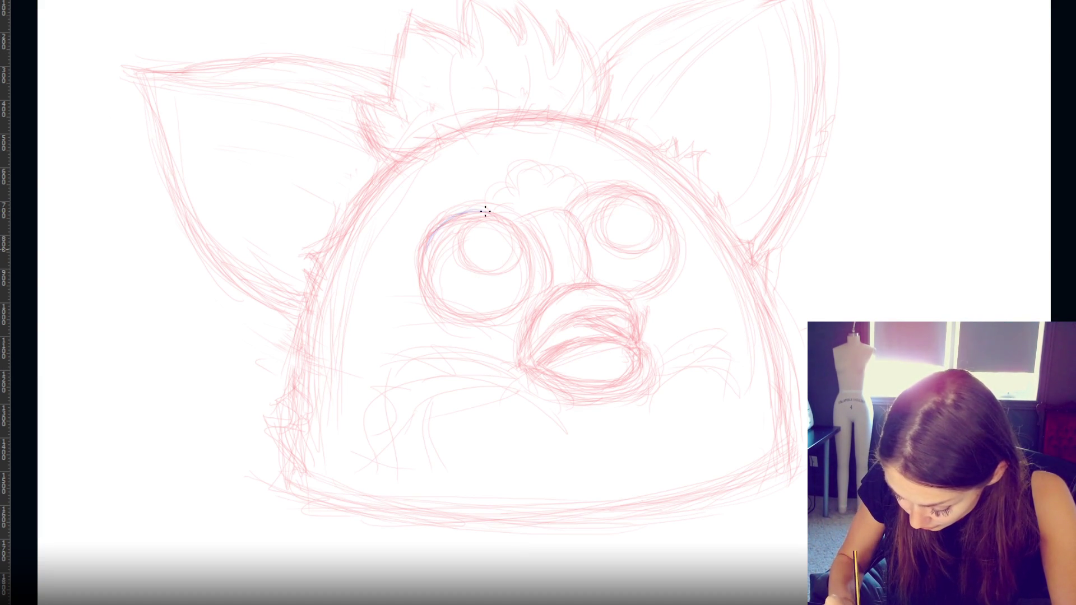
mouse_move(482, 212)
mouse_down()
mouse_move(437, 241)
mouse_move(507, 320)
mouse_up()
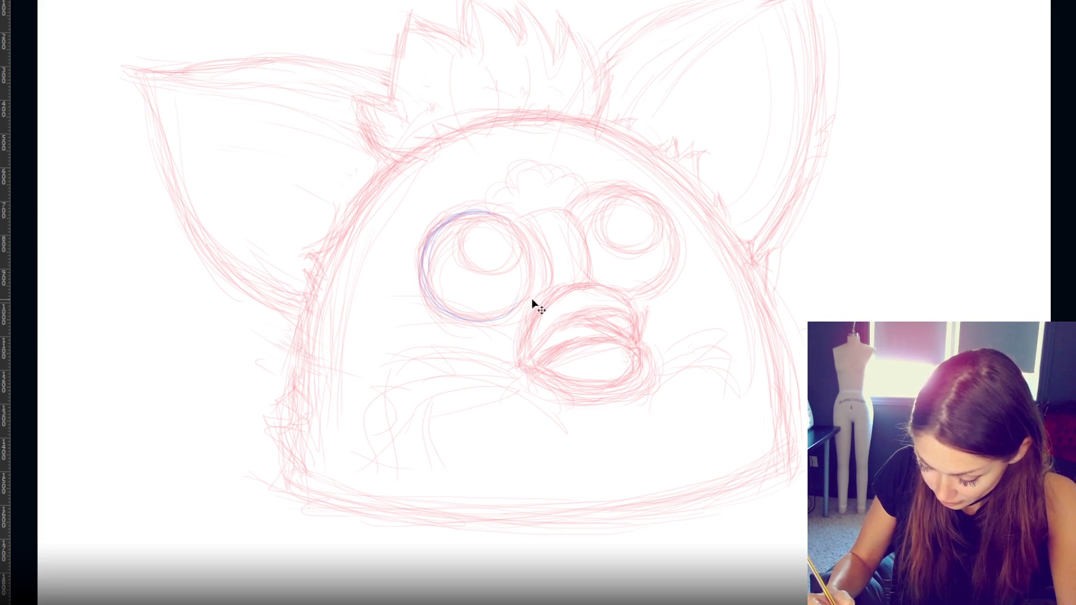
key(ctrl+z)
key(ctrl+z)
key(ctrl+z)
key(ctrl+z)
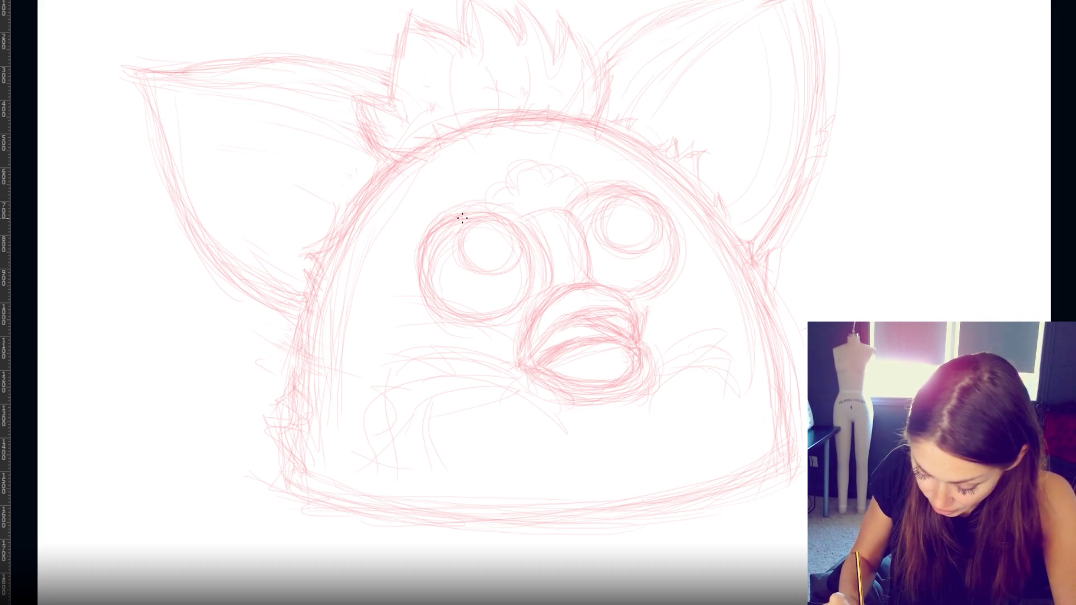
mouse_move(464, 215)
mouse_down()
mouse_move(421, 243)
mouse_move(439, 310)
mouse_move(507, 315)
mouse_move(525, 249)
mouse_move(474, 216)
mouse_move(511, 237)
mouse_up()
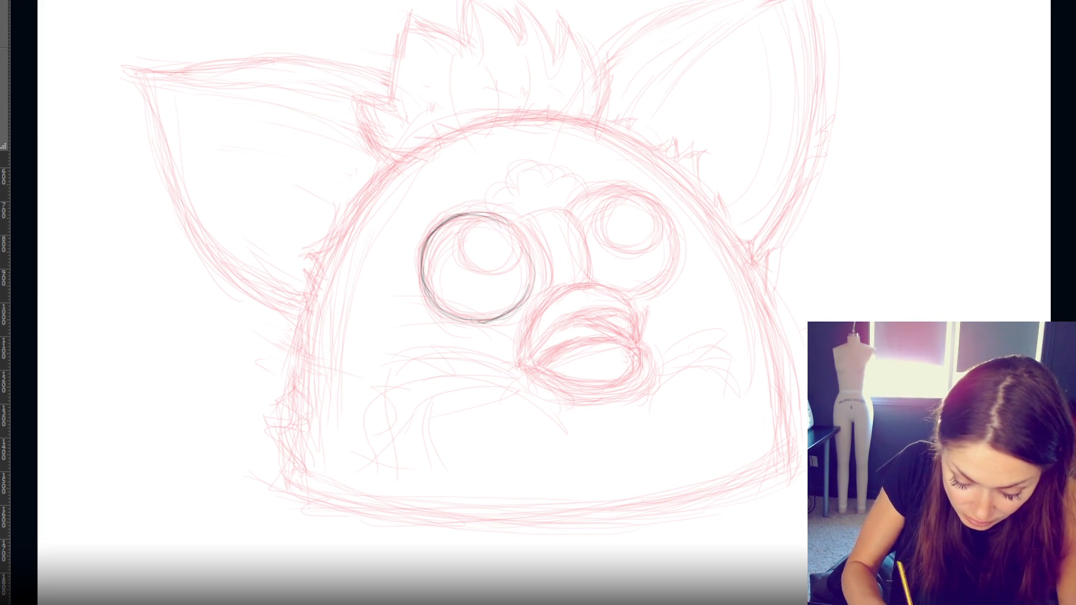
- Trace and darken the full outline of the left eye circle in black
mouse_move(455, 220)
mouse_down()
mouse_move(424, 264)
mouse_move(429, 292)
mouse_move(465, 318)
mouse_move(504, 314)
mouse_move(526, 285)
mouse_move(521, 305)
mouse_up()
mouse_move(487, 227)
mouse_down()
mouse_move(448, 216)
mouse_move(511, 226)
mouse_move(532, 295)
mouse_move(521, 285)
mouse_move(532, 270)
mouse_move(487, 320)
mouse_move(434, 286)
mouse_move(487, 320)
mouse_up()
mouse_move(492, 215)
mouse_down()
mouse_move(529, 244)
mouse_move(532, 268)
mouse_move(517, 279)
mouse_up()
mouse_move(465, 213)
mouse_down()
mouse_move(526, 241)
mouse_move(428, 243)
mouse_move(427, 278)
mouse_up()
drag(524, 232, 533, 284)
mouse_move(432, 222)
mouse_down()
mouse_move(493, 208)
mouse_move(513, 226)
mouse_up()
drag(485, 210, 533, 249)
drag(468, 214, 423, 268)
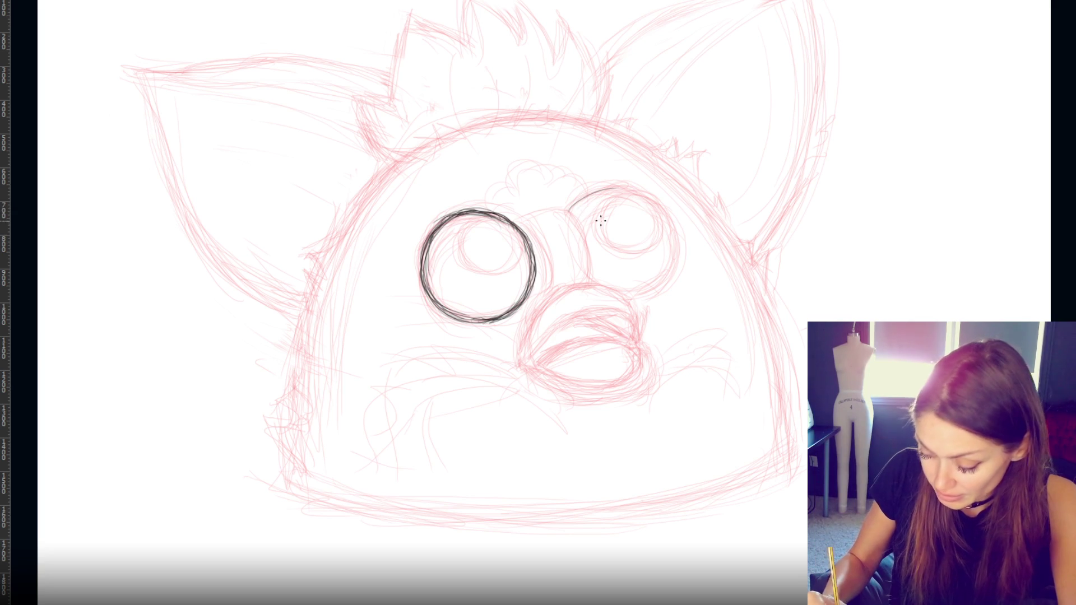
- Ink the right eye circle's top arc and its left and right sides
mouse_move(569, 213)
mouse_down()
mouse_move(662, 209)
mouse_move(666, 233)
mouse_move(641, 271)
mouse_move(666, 256)
mouse_move(627, 288)
mouse_move(589, 280)
mouse_move(637, 295)
mouse_move(661, 274)
mouse_move(675, 230)
mouse_move(652, 204)
mouse_move(675, 255)
mouse_move(666, 283)
mouse_move(679, 272)
mouse_move(661, 268)
mouse_up()
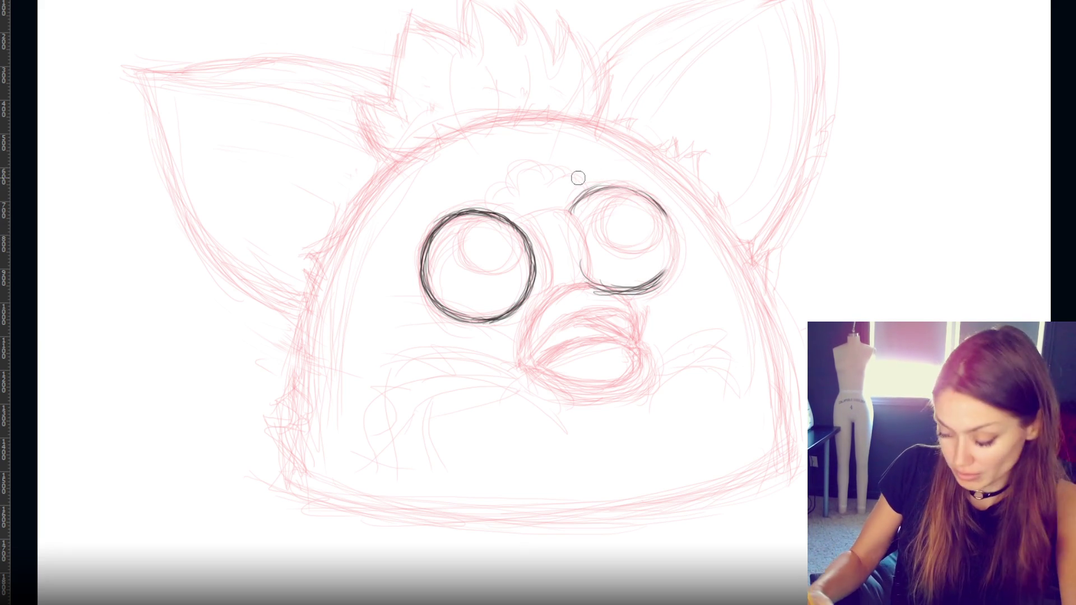
drag(664, 213, 671, 270)
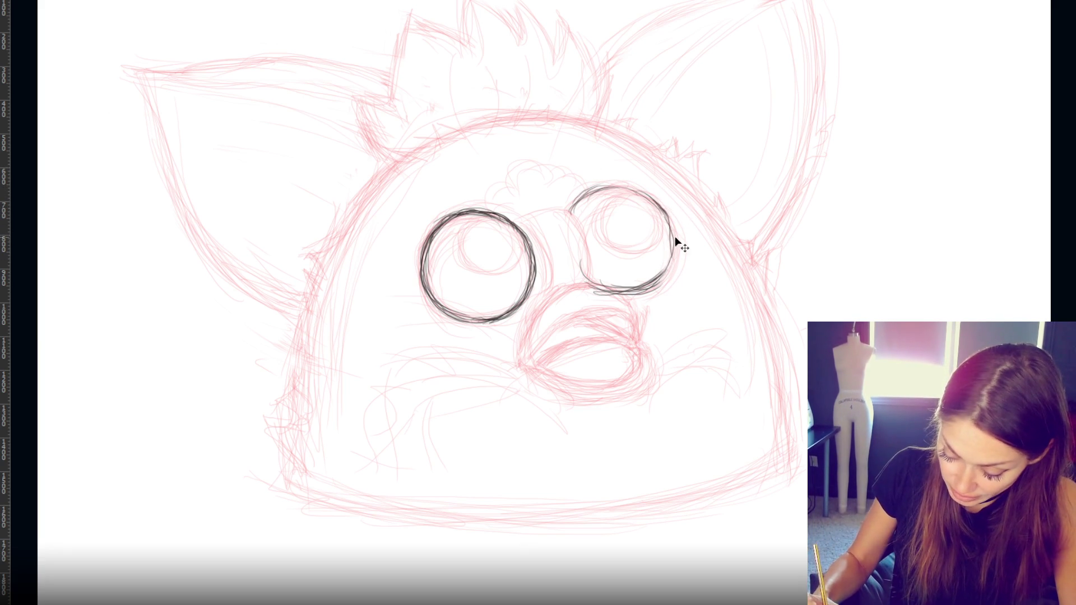
mouse_move(667, 212)
mouse_down()
mouse_move(671, 264)
mouse_move(658, 274)
mouse_move(672, 273)
mouse_move(650, 281)
mouse_up()
drag(673, 239, 636, 282)
drag(562, 207, 583, 270)
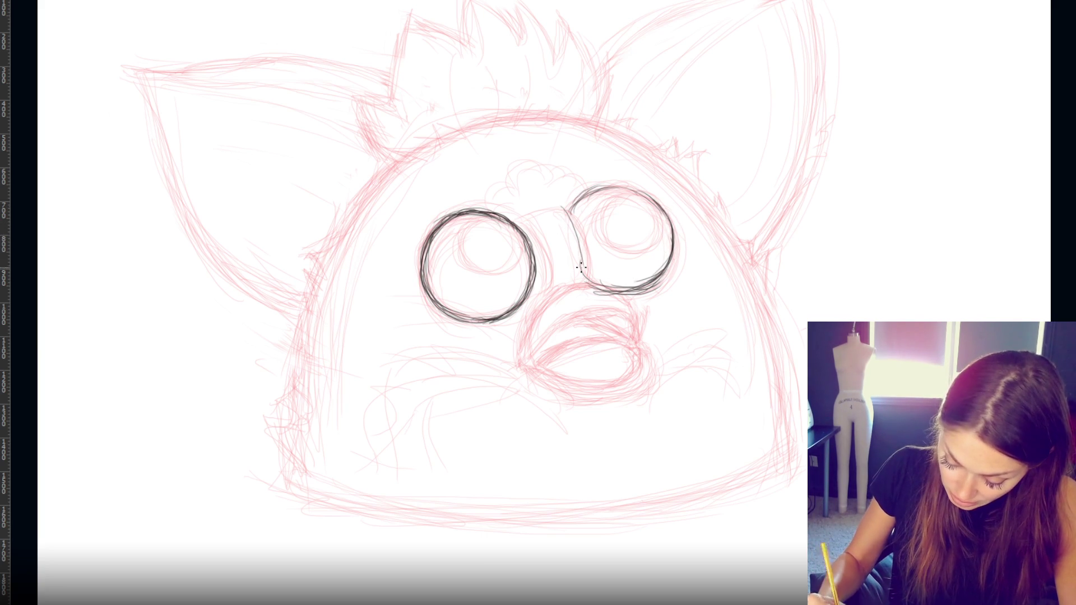
drag(565, 210, 591, 263)
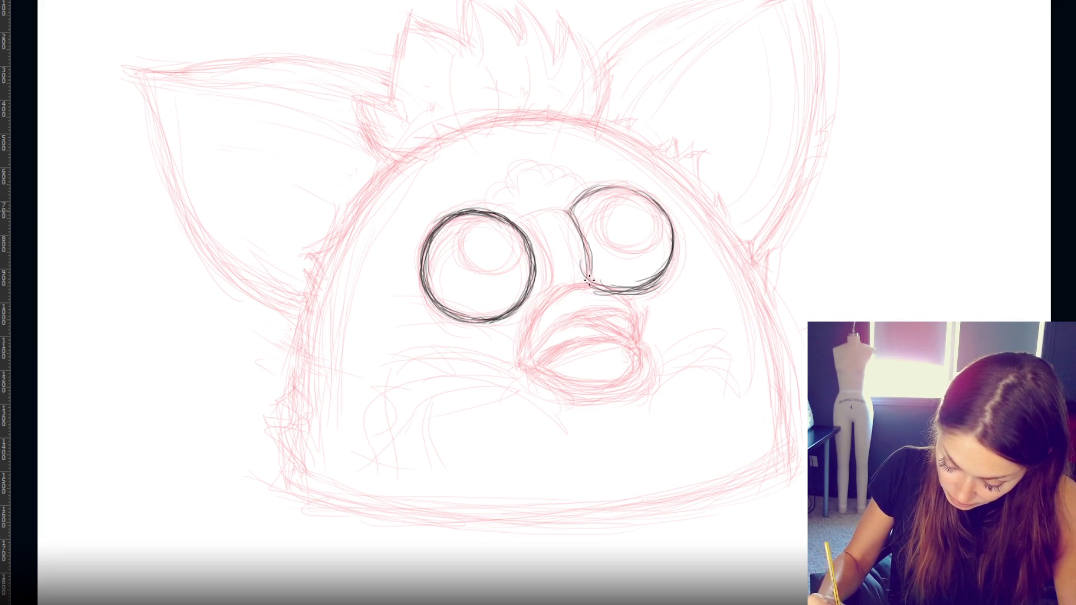
- Ink the nose bridge curve between the eyes, redrawing it once and closing its bottom
drag(564, 208, 592, 292)
mouse_move(524, 220)
mouse_down()
mouse_move(546, 240)
mouse_move(556, 285)
mouse_up()
drag(522, 217, 549, 264)
key(ctrl+z)
key(ctrl+z)
key(ctrl+z)
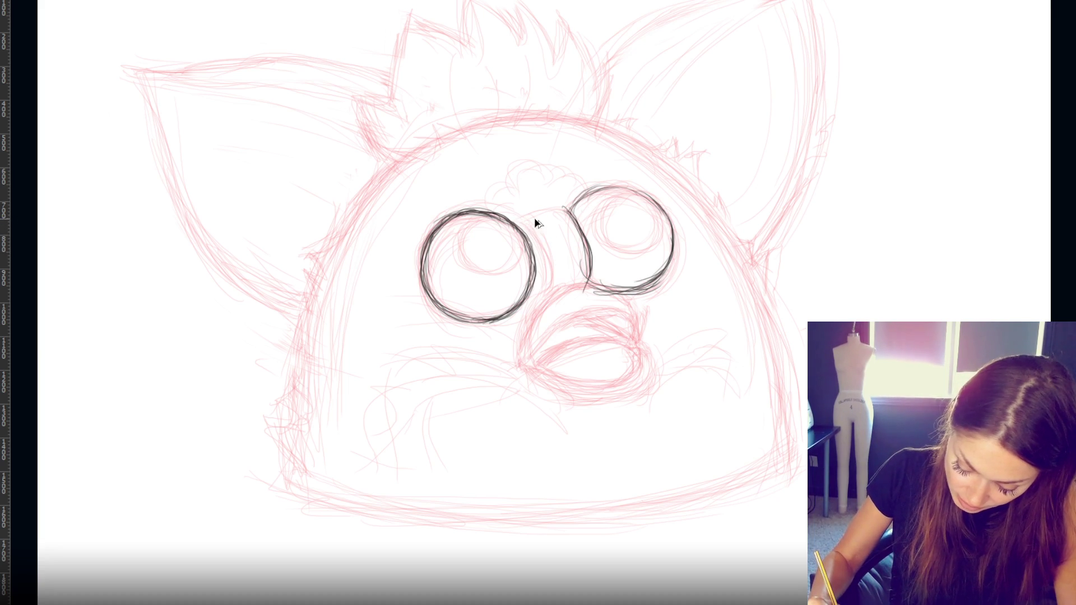
mouse_move(527, 219)
mouse_down()
mouse_move(550, 281)
mouse_move(544, 250)
mouse_up()
drag(543, 249, 552, 285)
drag(519, 221, 549, 300)
mouse_move(521, 214)
mouse_down()
mouse_move(550, 300)
mouse_move(566, 208)
mouse_up()
mouse_move(587, 283)
mouse_down()
mouse_move(546, 292)
mouse_move(657, 274)
mouse_up()
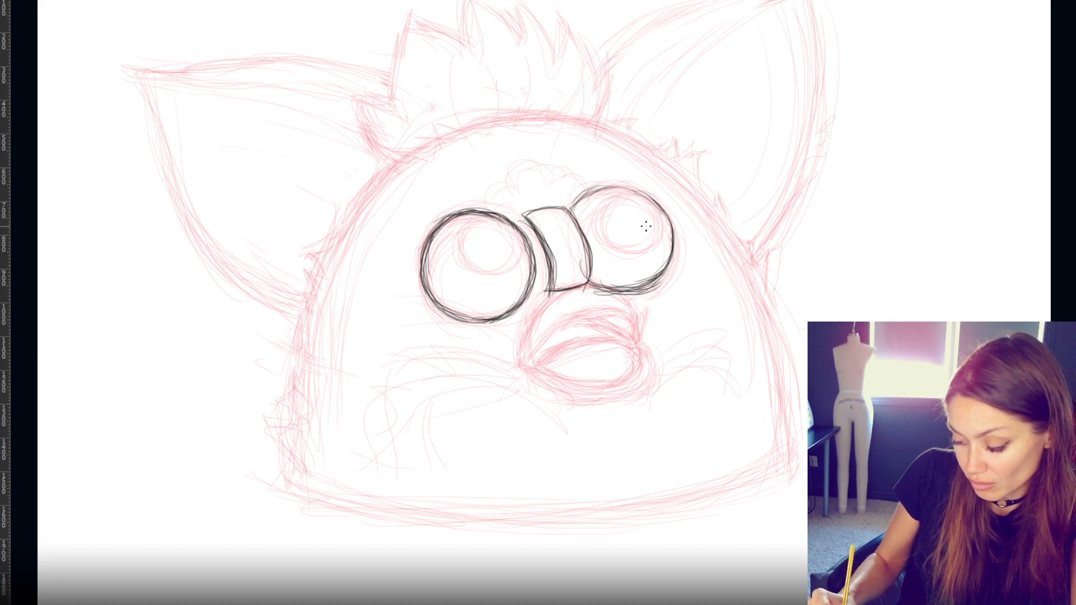
- Darken the right eye's outline and ink the beak's left edge below the bridge
mouse_move(572, 210)
mouse_down()
mouse_move(620, 187)
mouse_move(651, 200)
mouse_move(597, 182)
mouse_move(667, 207)
mouse_move(675, 258)
mouse_move(664, 280)
mouse_up()
mouse_move(675, 221)
mouse_down()
mouse_move(645, 284)
mouse_move(672, 269)
mouse_up()
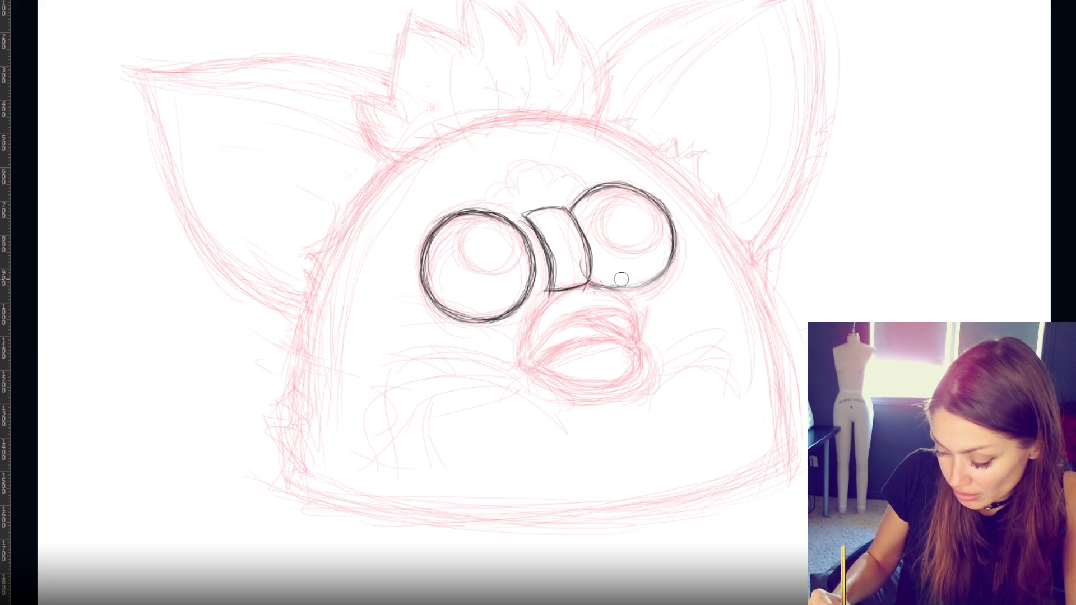
mouse_move(615, 287)
mouse_down()
mouse_move(667, 263)
mouse_move(603, 290)
mouse_move(668, 264)
mouse_move(602, 289)
mouse_move(673, 258)
mouse_move(660, 272)
mouse_up()
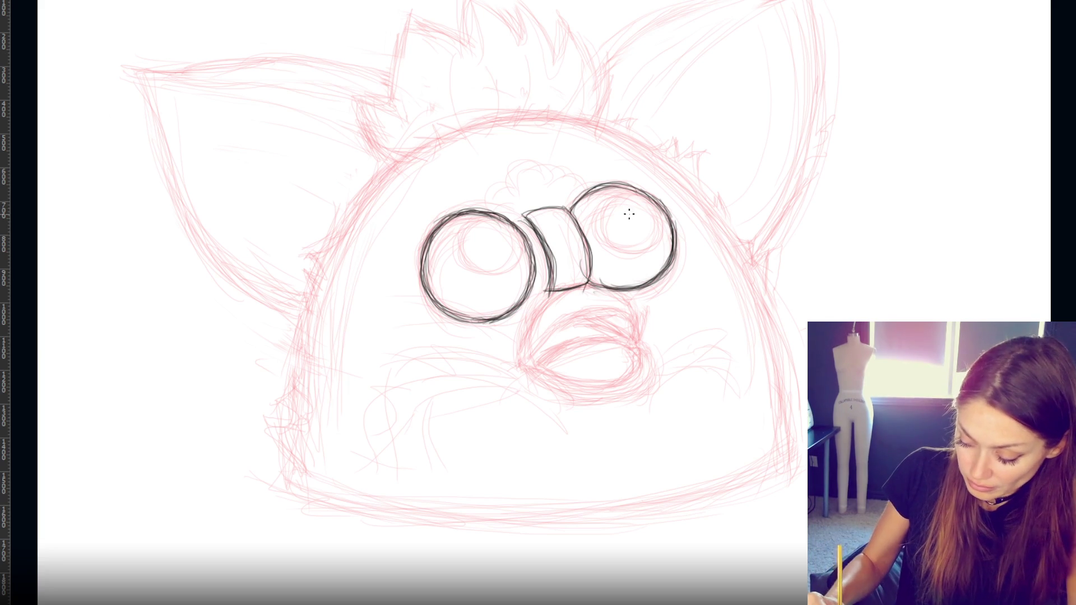
drag(558, 292, 516, 362)
mouse_move(533, 315)
mouse_down()
mouse_move(596, 287)
mouse_move(636, 324)
mouse_up()
drag(569, 284, 514, 354)
- Darken the bridge bottom and the beak's left edge and upper curve
mouse_move(531, 317)
mouse_down()
mouse_move(599, 279)
mouse_move(637, 336)
mouse_up()
mouse_move(560, 283)
mouse_down()
mouse_move(631, 314)
mouse_move(639, 339)
mouse_move(532, 289)
mouse_move(515, 353)
mouse_up()
drag(541, 310, 520, 350)
drag(563, 280, 514, 360)
drag(548, 301, 518, 359)
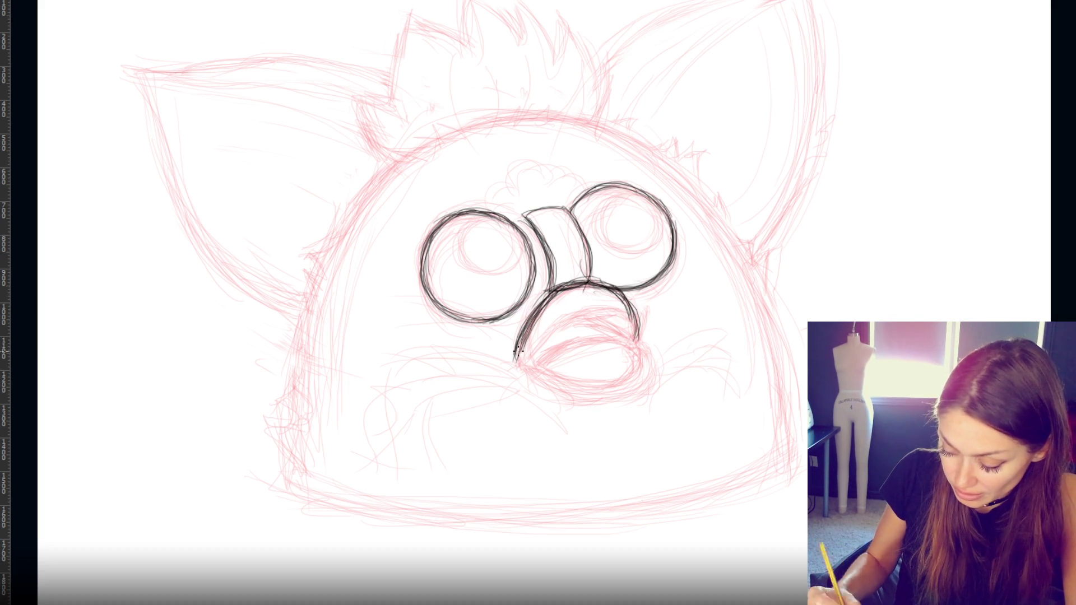
mouse_move(577, 311)
mouse_down()
mouse_move(519, 361)
mouse_move(587, 304)
mouse_up()
mouse_move(554, 325)
mouse_down()
mouse_move(616, 307)
mouse_move(636, 339)
mouse_up()
- Add an inner curve along the beak's upper edge and thicken its upper-left and lower-left edges
mouse_move(630, 328)
mouse_down()
mouse_move(573, 308)
mouse_move(535, 361)
mouse_up()
mouse_move(567, 310)
mouse_down()
mouse_move(522, 373)
mouse_move(534, 346)
mouse_up()
drag(574, 308, 622, 324)
drag(570, 279, 516, 363)
drag(544, 298, 513, 367)
mouse_move(554, 322)
mouse_down()
mouse_move(518, 363)
mouse_move(527, 346)
mouse_move(540, 387)
mouse_move(587, 398)
mouse_up()
- Ink the beak's lower lip and right edge, erasing and redrawing the right edge
mouse_move(652, 371)
mouse_down()
mouse_move(639, 338)
mouse_move(636, 395)
mouse_up()
mouse_move(647, 347)
mouse_down()
mouse_move(628, 396)
mouse_move(552, 395)
mouse_move(636, 395)
mouse_up()
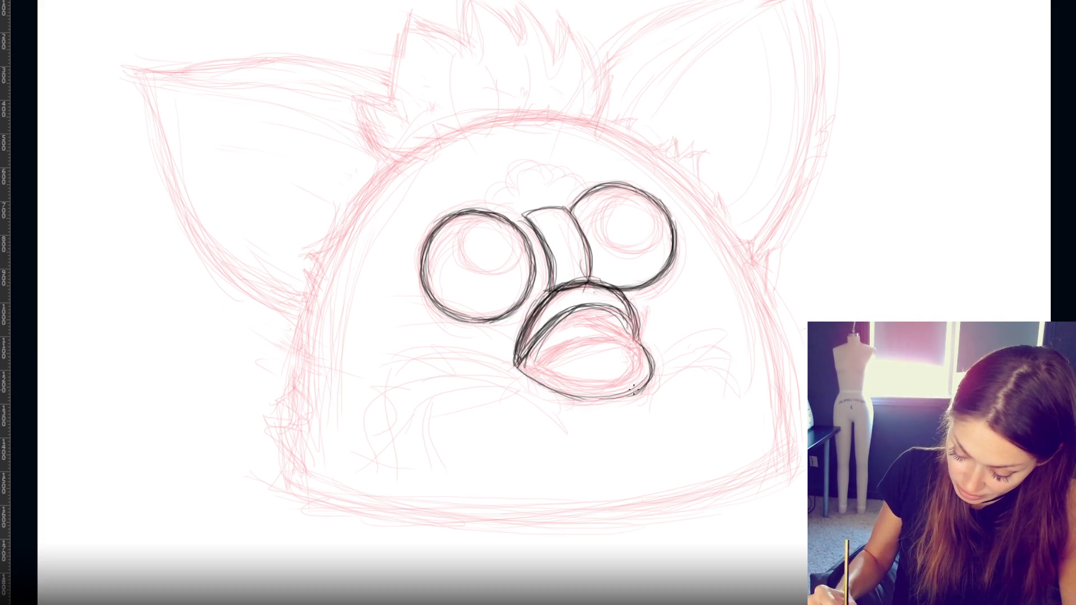
mouse_move(650, 347)
mouse_down()
mouse_move(608, 403)
mouse_move(630, 387)
mouse_up()
mouse_move(632, 319)
mouse_down()
mouse_move(640, 361)
mouse_move(628, 395)
mouse_move(608, 392)
mouse_move(633, 387)
mouse_move(577, 397)
mouse_up()
drag(642, 367, 617, 396)
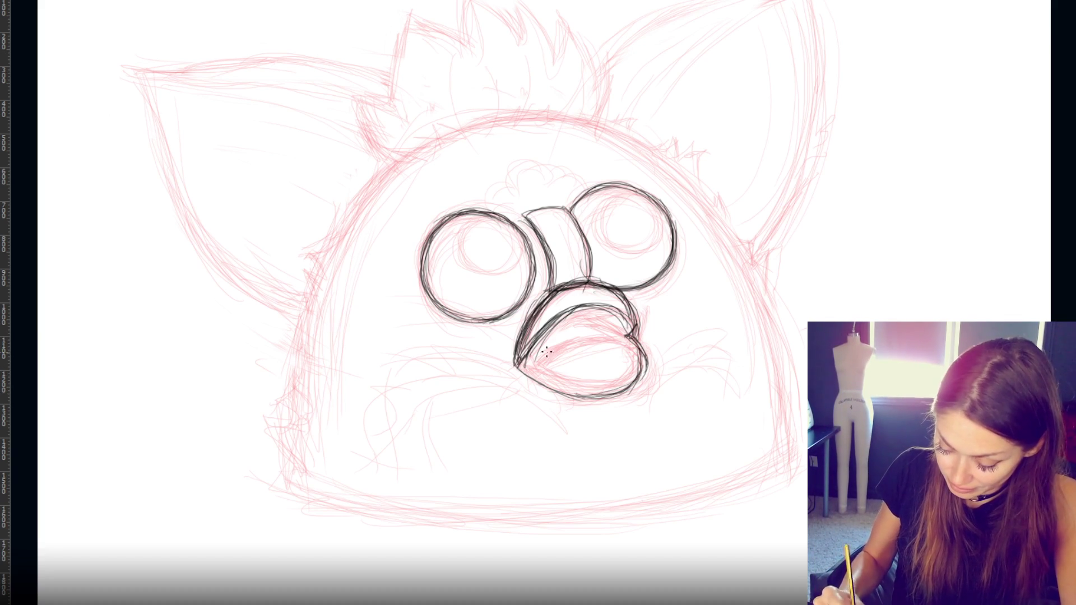
- Thicken the beak's inner upper arc and right edge, undoing stray strokes
mouse_move(542, 328)
mouse_down()
mouse_move(588, 306)
mouse_move(629, 330)
mouse_up()
drag(621, 291, 639, 314)
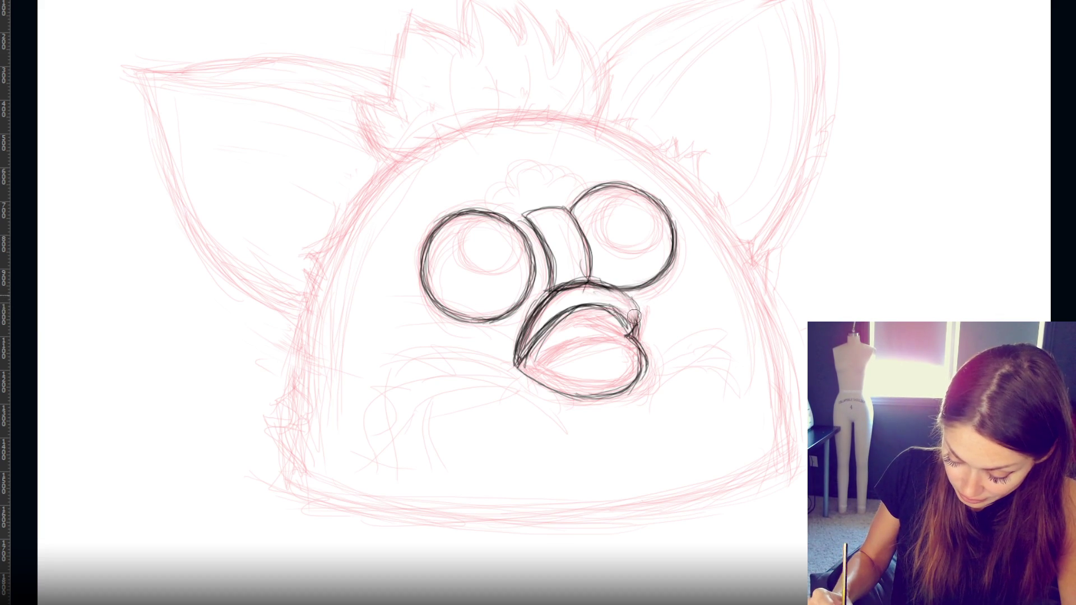
mouse_move(616, 302)
mouse_down()
mouse_move(561, 324)
mouse_move(547, 298)
mouse_move(537, 313)
mouse_up()
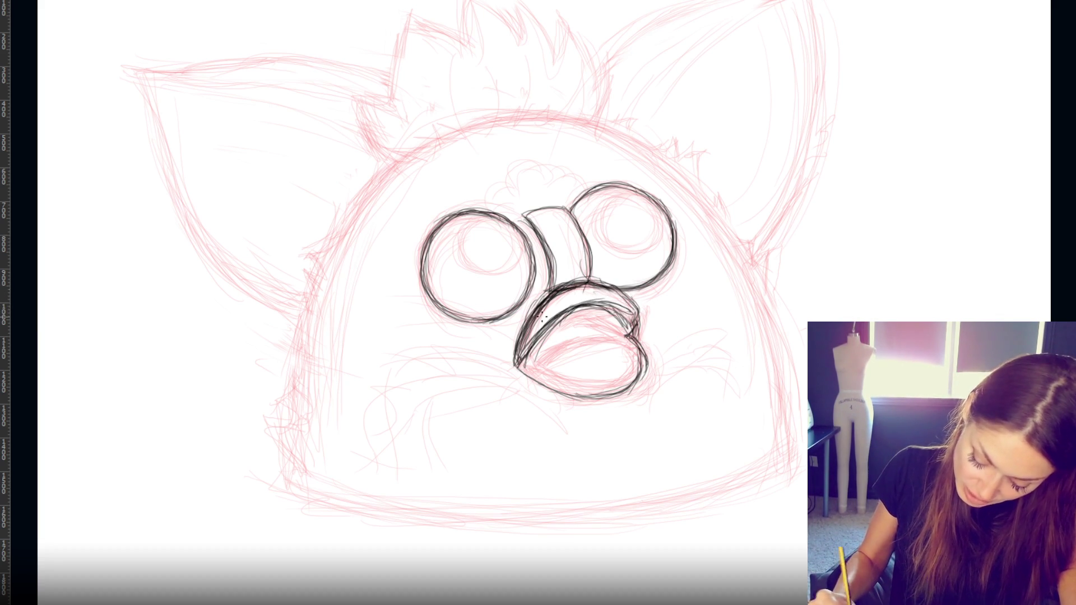
mouse_move(605, 283)
mouse_down()
mouse_move(638, 331)
mouse_move(634, 309)
mouse_move(639, 326)
mouse_move(570, 317)
mouse_move(583, 305)
mouse_up()
key(ctrl+z)
key(ctrl+z)
mouse_move(620, 305)
mouse_down()
mouse_move(636, 319)
mouse_move(559, 317)
mouse_move(638, 312)
mouse_move(634, 329)
mouse_up()
drag(614, 286, 635, 328)
drag(631, 303, 638, 334)
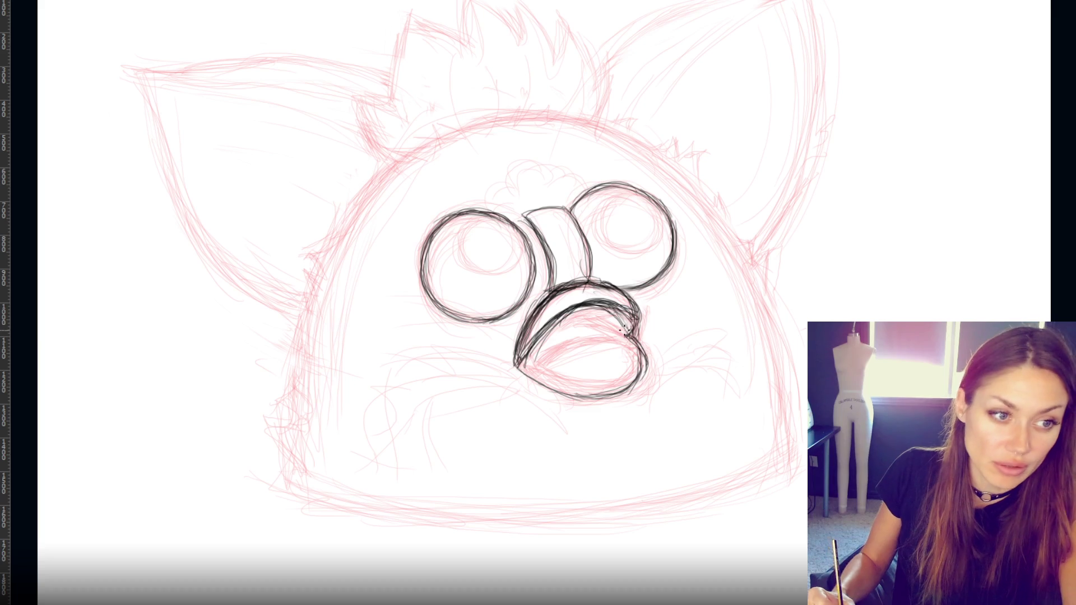
drag(583, 308, 623, 335)
key(ctrl+z)
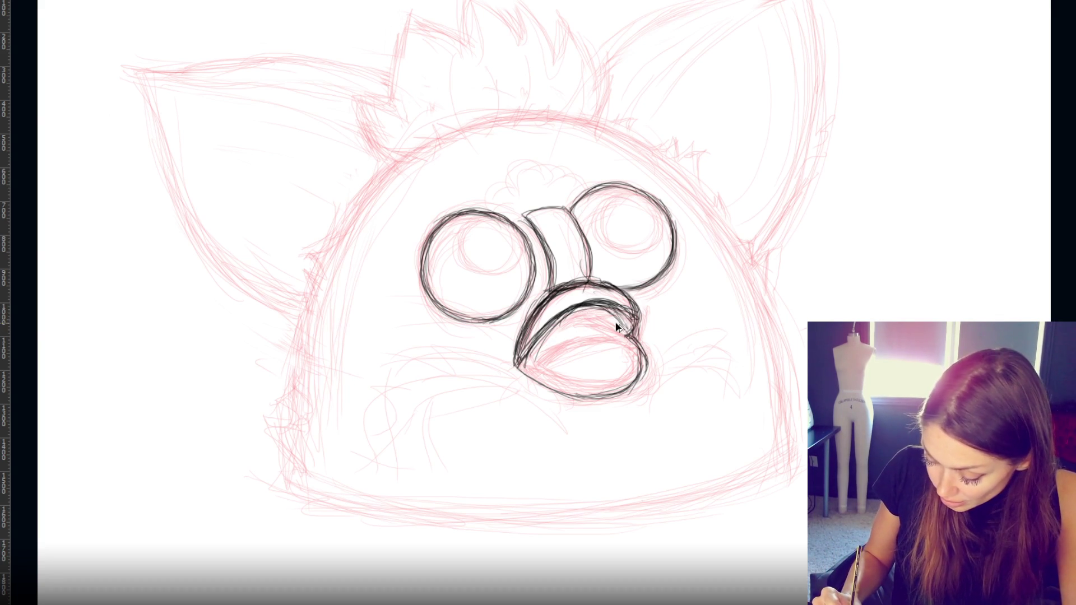
mouse_move(581, 307)
mouse_down()
mouse_move(628, 334)
mouse_move(623, 316)
mouse_move(625, 337)
mouse_move(638, 327)
mouse_move(630, 338)
mouse_up()
- Ink the beak's inner lower arc and redraw the inner upper lip line
mouse_move(530, 359)
mouse_down()
mouse_move(615, 331)
mouse_move(529, 362)
mouse_up()
mouse_move(608, 333)
mouse_down()
mouse_move(531, 364)
mouse_move(617, 386)
mouse_move(632, 334)
mouse_move(633, 371)
mouse_move(616, 384)
mouse_move(525, 360)
mouse_move(598, 385)
mouse_move(619, 381)
mouse_move(601, 388)
mouse_up()
mouse_move(558, 340)
mouse_down()
mouse_move(616, 332)
mouse_move(535, 348)
mouse_move(619, 339)
mouse_up()
key(ctrl+z)
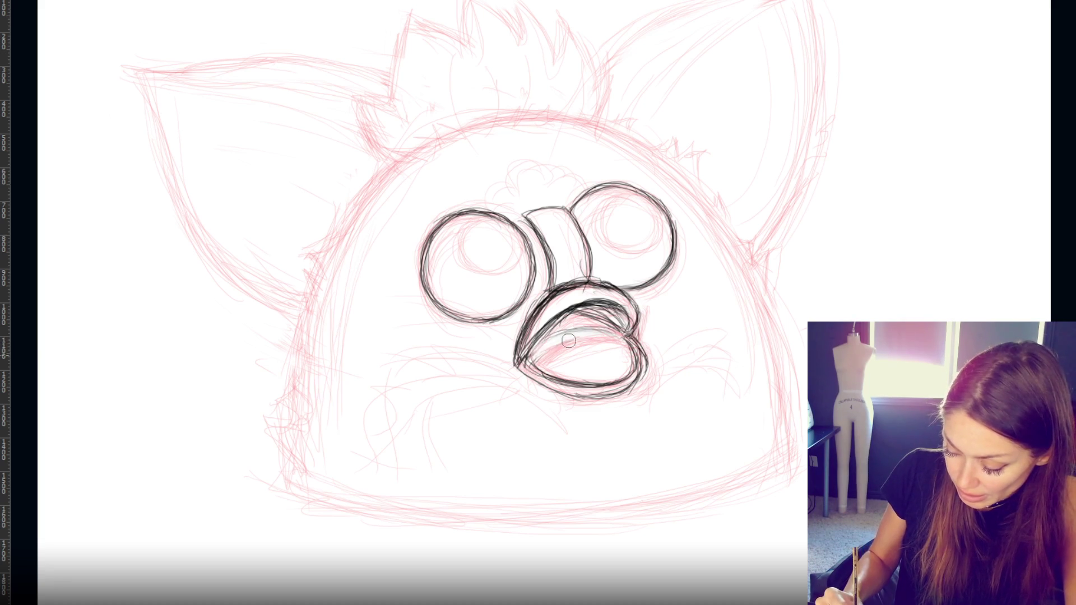
mouse_move(529, 349)
mouse_down()
mouse_move(586, 329)
mouse_move(611, 326)
mouse_move(538, 347)
mouse_move(616, 334)
mouse_up()
- Darken the beak's upper lip arc, lower-left lip outline and right lip edges
key(ctrl+z)
mouse_move(539, 345)
mouse_down()
mouse_move(583, 307)
mouse_move(588, 317)
mouse_up()
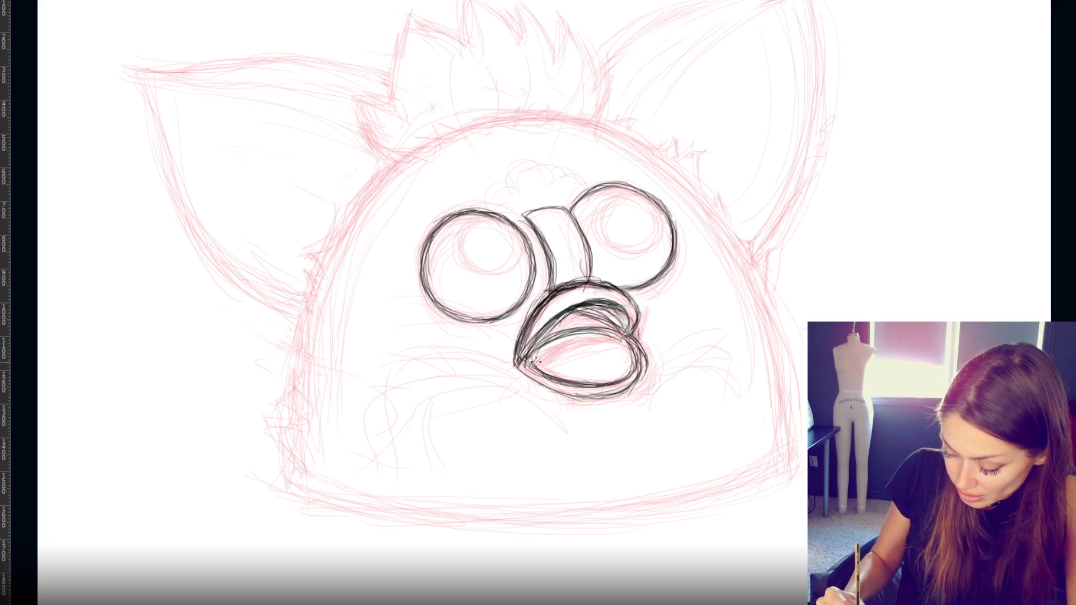
mouse_move(566, 385)
mouse_down()
mouse_move(515, 363)
mouse_move(572, 393)
mouse_up()
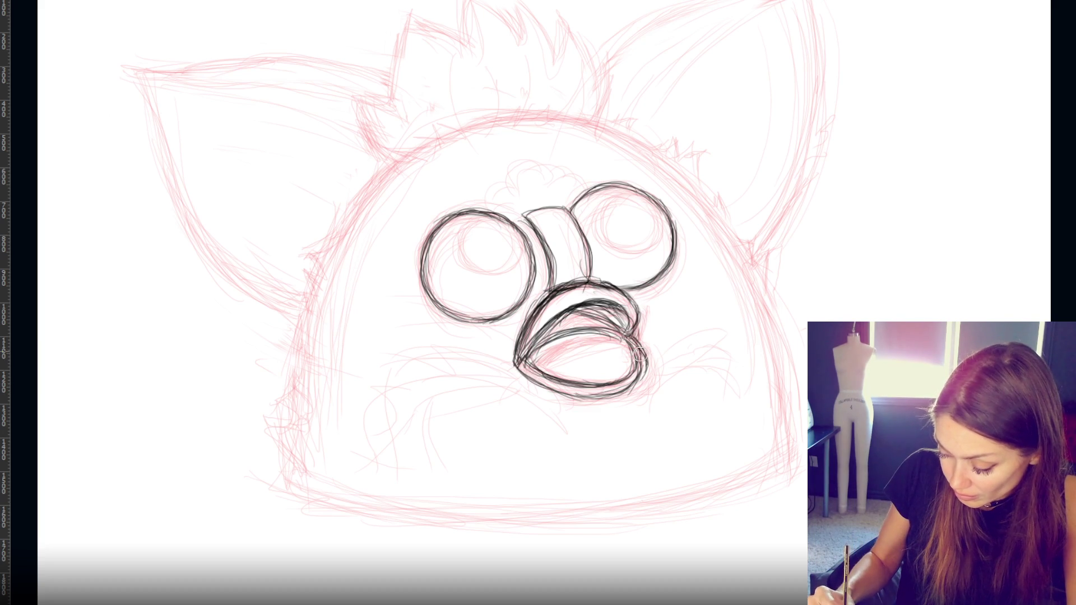
drag(645, 367, 638, 386)
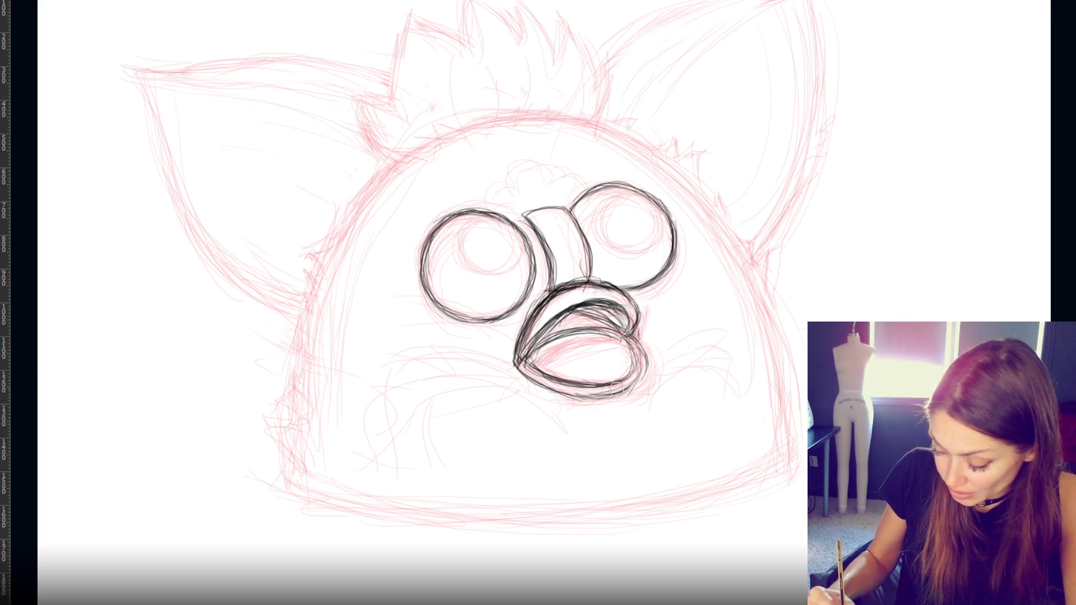
mouse_move(640, 339)
mouse_down()
mouse_move(642, 384)
mouse_move(620, 392)
mouse_move(623, 369)
mouse_move(631, 386)
mouse_up()
mouse_move(597, 329)
mouse_down()
mouse_move(527, 353)
mouse_move(553, 334)
mouse_move(535, 348)
mouse_move(620, 331)
mouse_move(616, 313)
mouse_move(531, 352)
mouse_up()
drag(567, 307, 528, 355)
drag(536, 309, 524, 347)
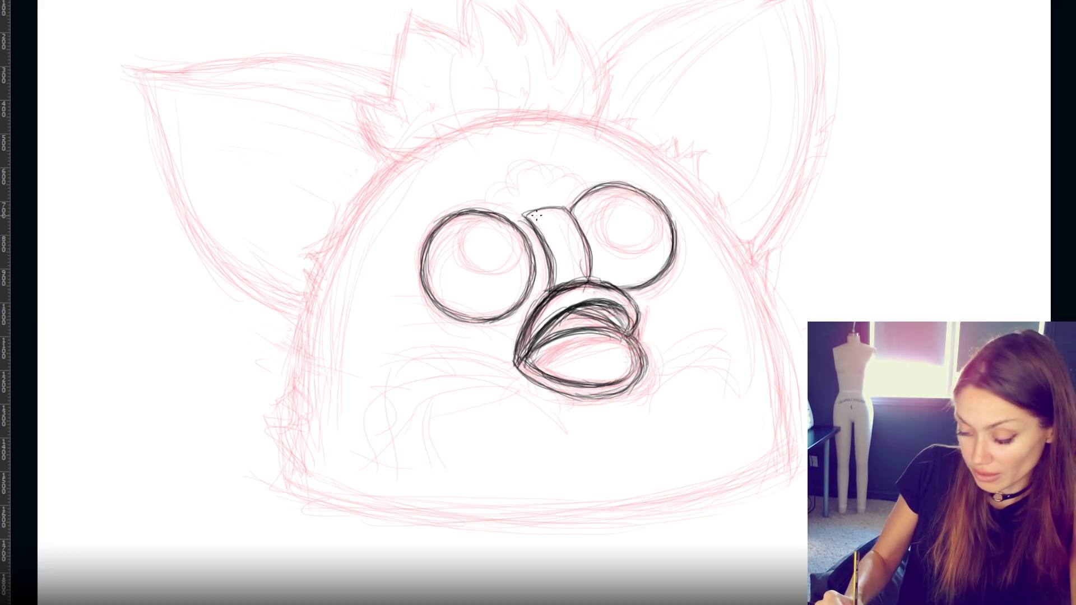
- Thicken the nose bridge edges and left eye's upper rim, then draw the first tuft curl
drag(523, 214, 570, 208)
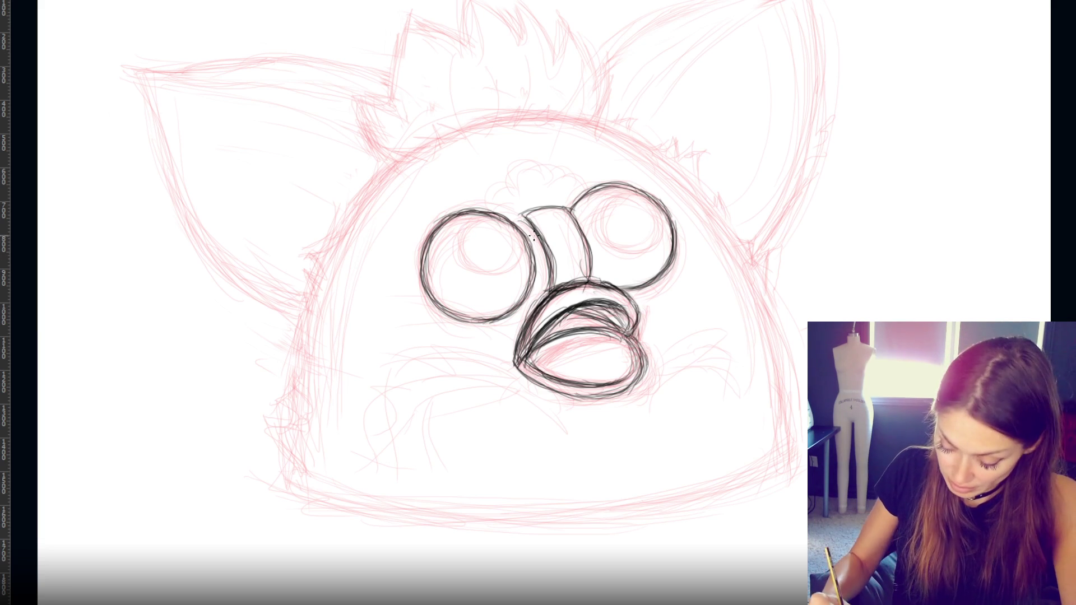
mouse_move(545, 288)
mouse_down()
mouse_move(531, 302)
mouse_move(549, 307)
mouse_up()
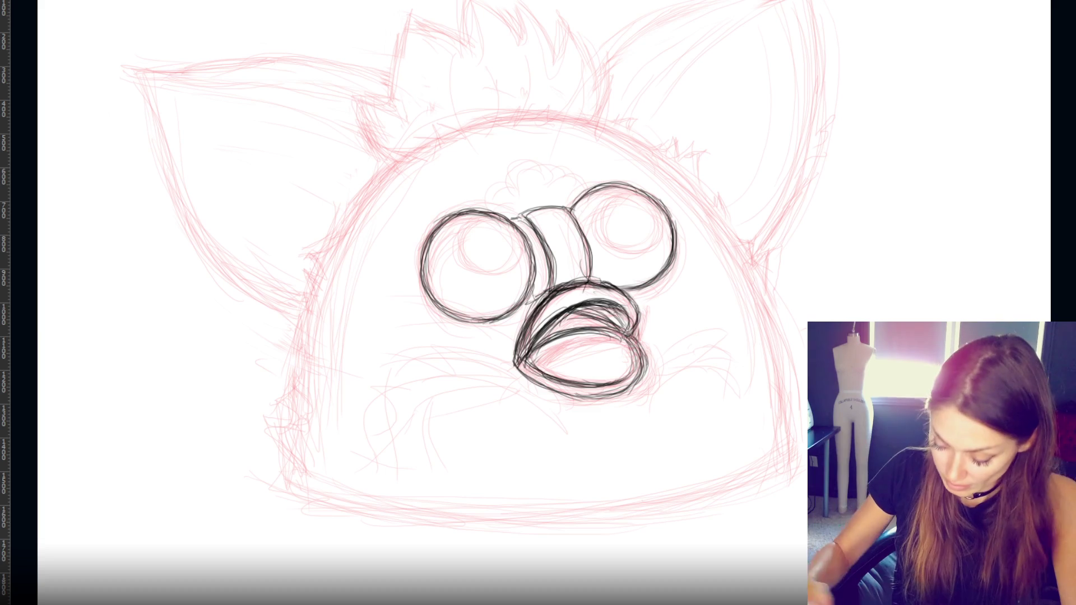
mouse_move(575, 207)
mouse_down()
mouse_move(589, 229)
mouse_move(593, 277)
mouse_move(567, 215)
mouse_up()
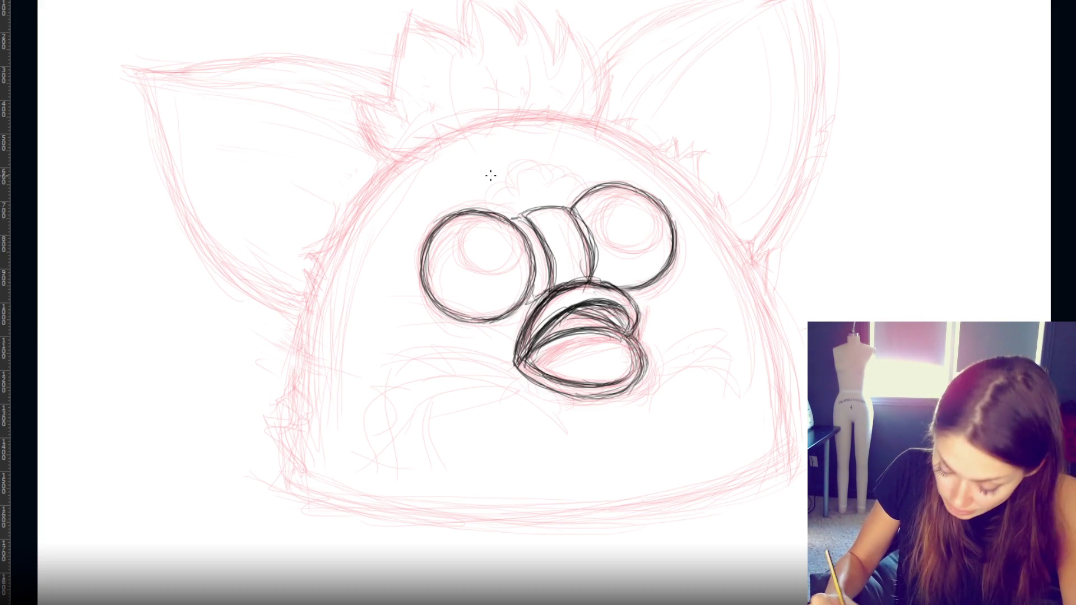
mouse_move(431, 221)
mouse_down()
mouse_move(417, 255)
mouse_move(473, 203)
mouse_move(464, 202)
mouse_move(499, 205)
mouse_move(541, 161)
mouse_move(554, 182)
mouse_move(522, 172)
mouse_move(589, 193)
mouse_up()
mouse_move(493, 190)
mouse_down()
mouse_move(520, 199)
mouse_move(514, 187)
mouse_move(547, 163)
mouse_move(496, 193)
mouse_move(540, 157)
mouse_move(525, 169)
mouse_up()
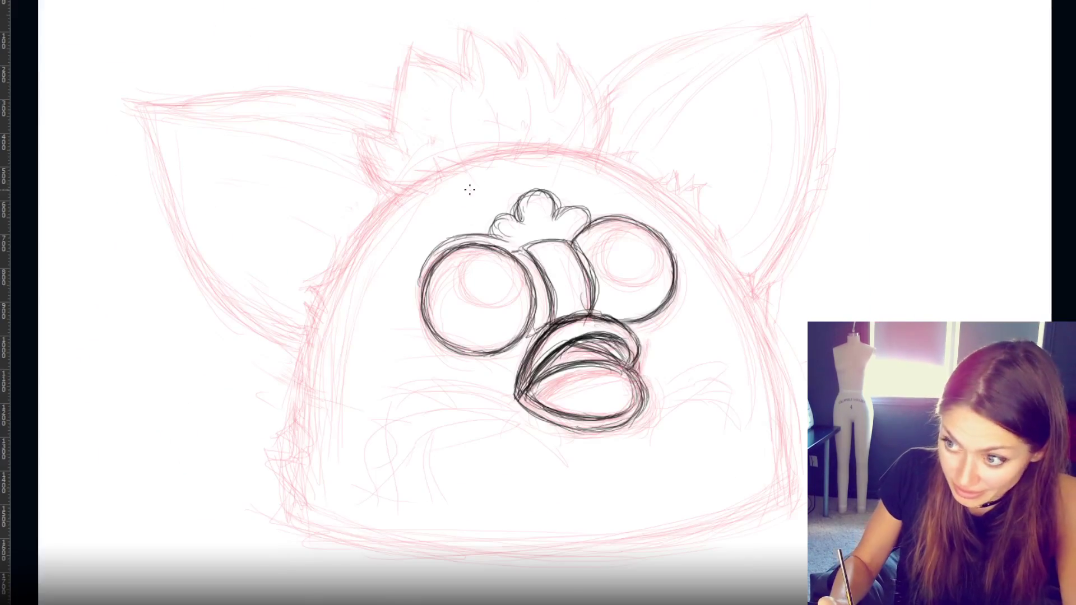
- Outline and darken the tuft's left, top and right lobes, joining the right lobe to the right eye
mouse_move(497, 219)
mouse_down()
mouse_move(493, 234)
mouse_move(496, 215)
mouse_move(529, 208)
mouse_move(533, 193)
mouse_move(537, 218)
mouse_move(493, 241)
mouse_up()
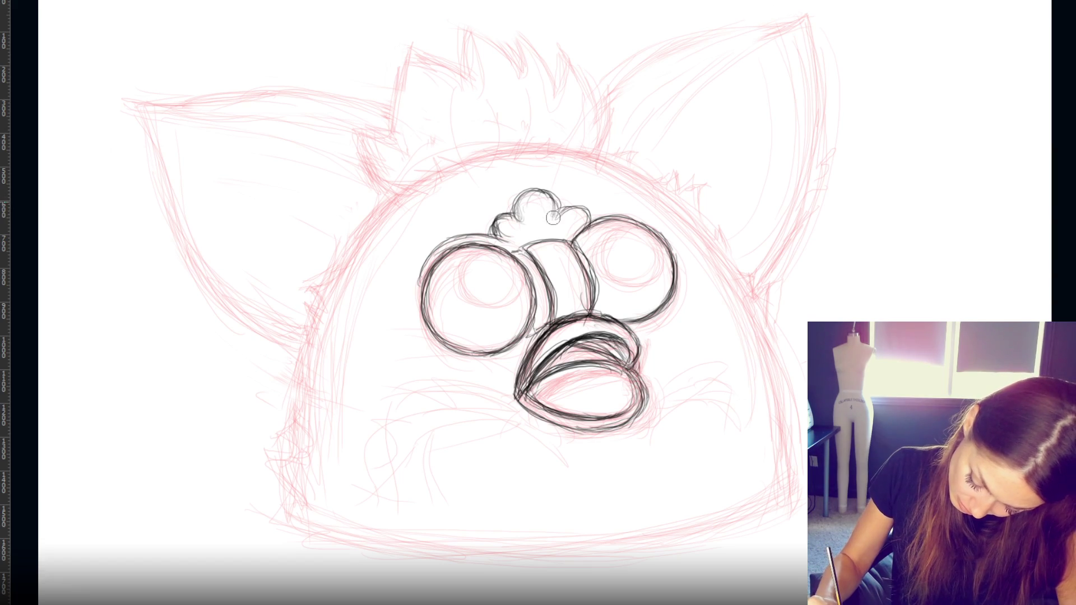
drag(560, 207, 577, 213)
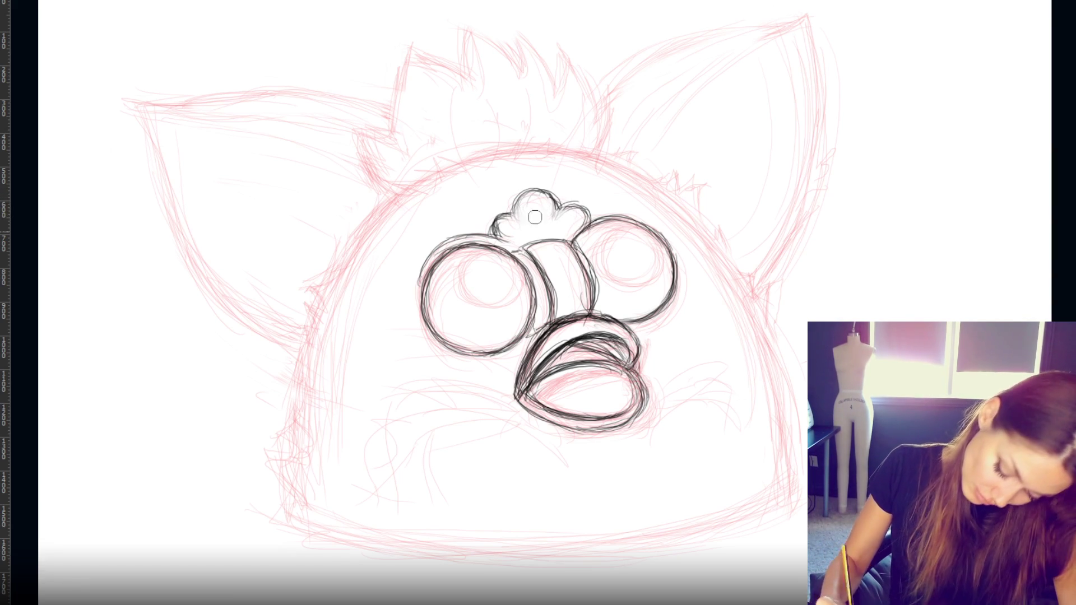
drag(519, 216, 505, 225)
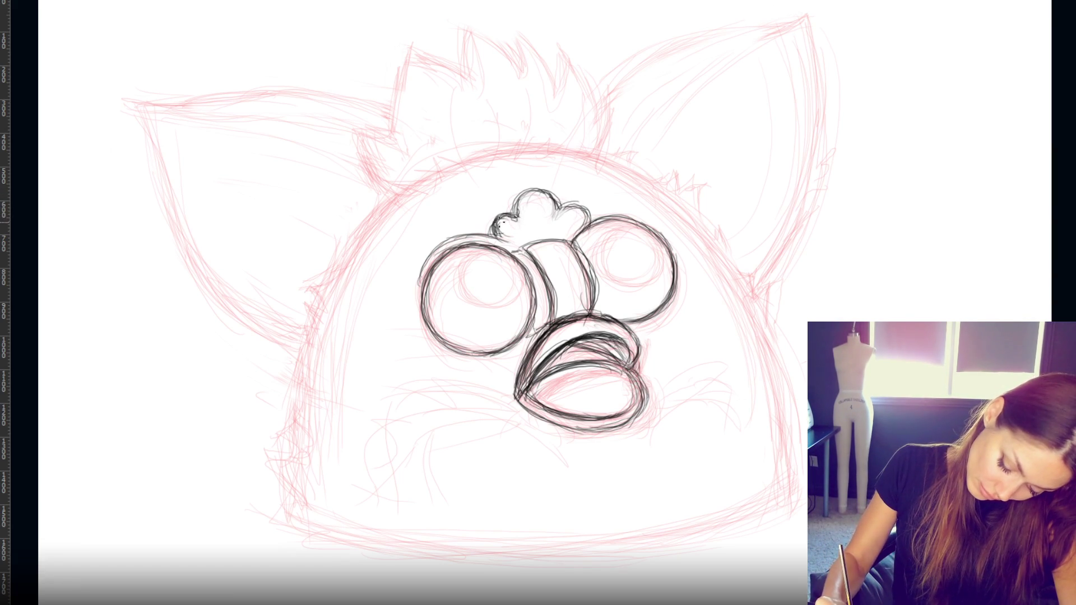
mouse_move(554, 199)
mouse_down()
mouse_move(529, 190)
mouse_move(529, 253)
mouse_up()
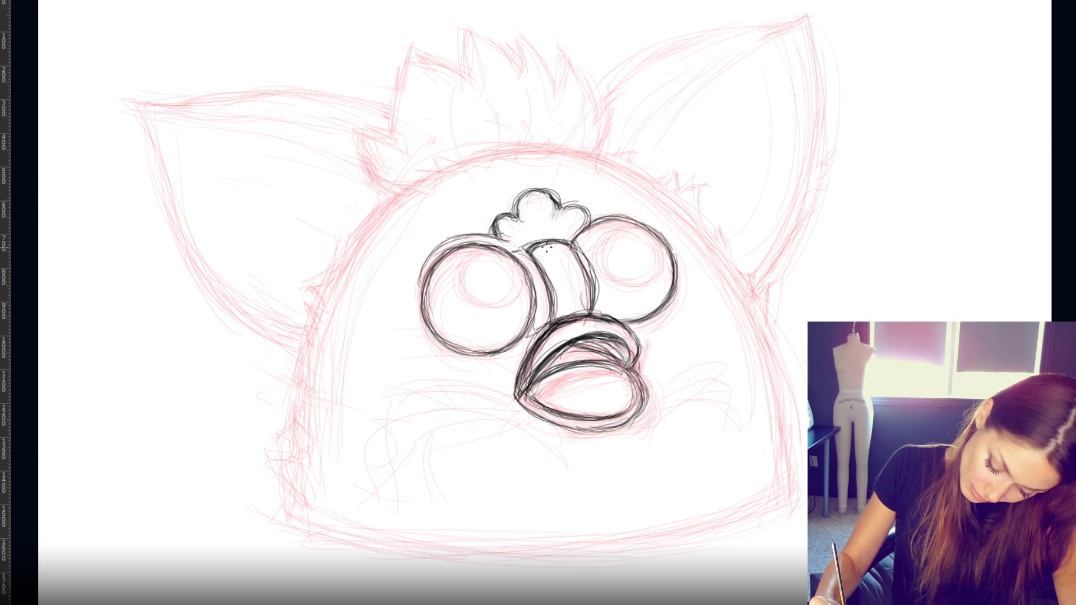
mouse_move(584, 241)
mouse_down()
mouse_move(580, 217)
mouse_move(565, 215)
mouse_move(590, 213)
mouse_move(558, 206)
mouse_move(581, 227)
mouse_move(588, 216)
mouse_move(588, 227)
mouse_up()
drag(499, 217, 507, 242)
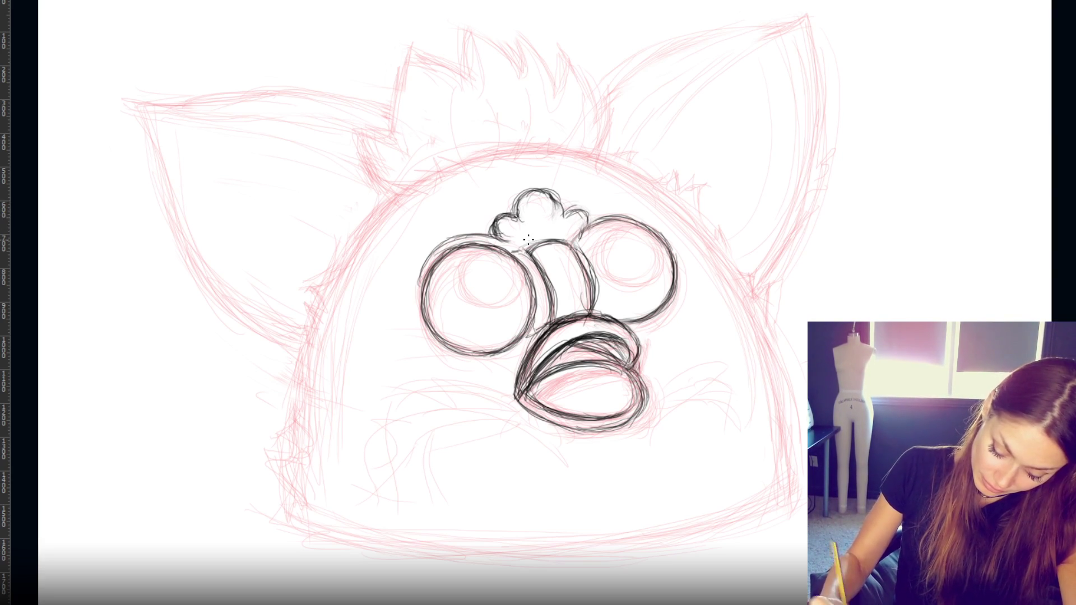
mouse_move(589, 213)
mouse_down()
mouse_move(585, 226)
mouse_move(566, 218)
mouse_up()
- Finish reinforcing the tuft's middle lobe, then draw and darken black pupil circles in both eyes
drag(569, 214, 545, 196)
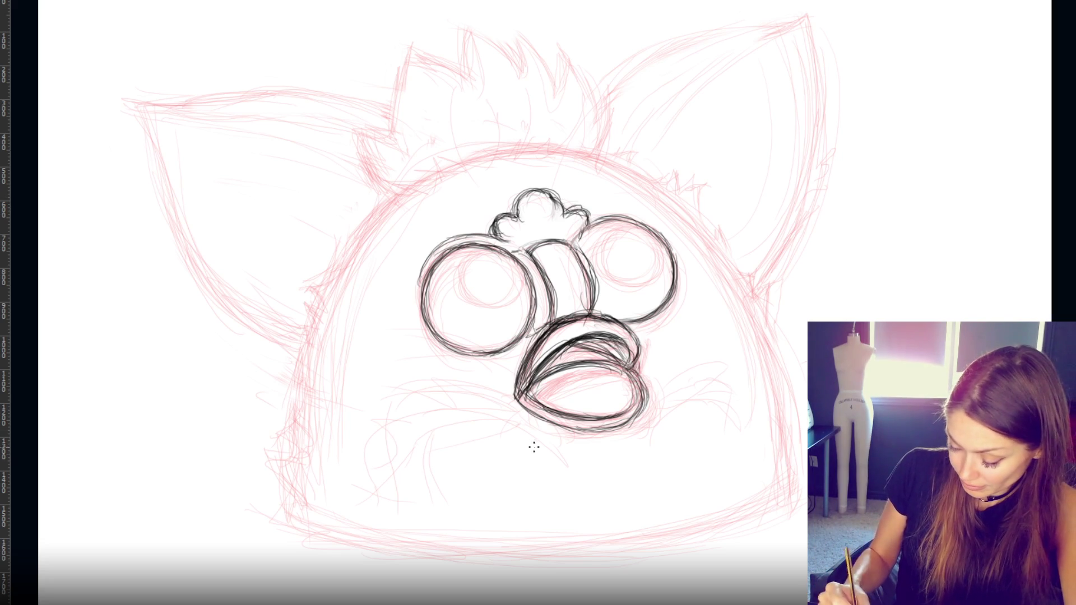
mouse_move(477, 247)
mouse_down()
mouse_move(465, 294)
mouse_move(456, 286)
mouse_move(505, 306)
mouse_up()
mouse_move(507, 257)
mouse_down()
mouse_move(521, 300)
mouse_move(507, 306)
mouse_up()
mouse_move(465, 252)
mouse_down()
mouse_move(518, 280)
mouse_move(521, 302)
mouse_move(499, 245)
mouse_up()
mouse_move(641, 239)
mouse_down()
mouse_move(601, 263)
mouse_move(653, 271)
mouse_up()
mouse_move(606, 227)
mouse_down()
mouse_move(659, 274)
mouse_move(650, 241)
mouse_move(656, 278)
mouse_up()
mouse_move(462, 246)
mouse_down()
mouse_move(482, 308)
mouse_move(458, 299)
mouse_move(512, 264)
mouse_up()
mouse_move(633, 221)
mouse_down()
mouse_move(598, 250)
mouse_move(652, 280)
mouse_up()
drag(602, 249, 620, 269)
mouse_move(470, 262)
mouse_down()
mouse_move(519, 283)
mouse_move(446, 267)
mouse_move(479, 246)
mouse_move(524, 269)
mouse_move(530, 314)
mouse_up()
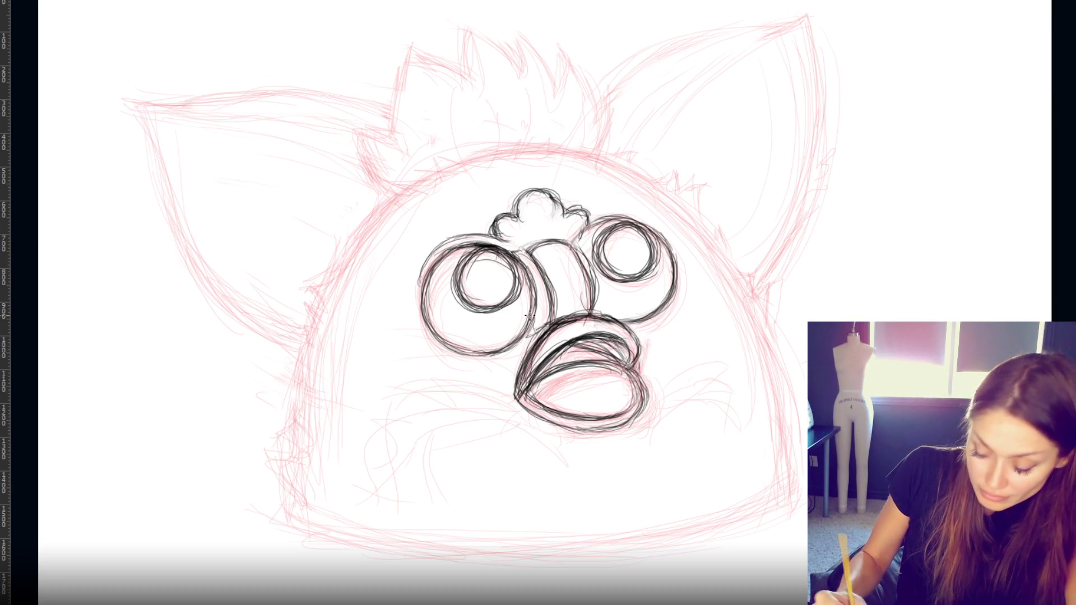
- Thicken both eyes' outer outlines, especially the left eye's upper-left rim and right eye's top arc
drag(529, 269, 522, 339)
mouse_move(465, 245)
mouse_down()
mouse_move(425, 283)
mouse_move(434, 325)
mouse_up()
mouse_move(605, 219)
mouse_down()
mouse_move(578, 241)
mouse_move(636, 220)
mouse_move(577, 242)
mouse_move(647, 225)
mouse_move(659, 244)
mouse_up()
mouse_move(461, 256)
mouse_down()
mouse_move(454, 297)
mouse_move(464, 253)
mouse_move(432, 285)
mouse_up()
drag(432, 285, 493, 253)
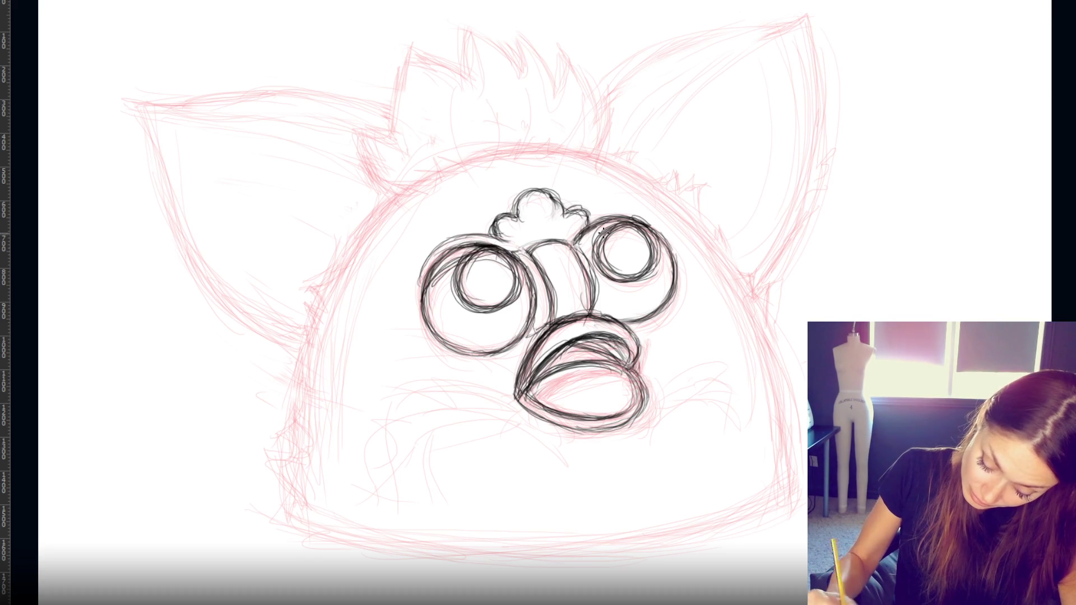
drag(580, 249, 637, 222)
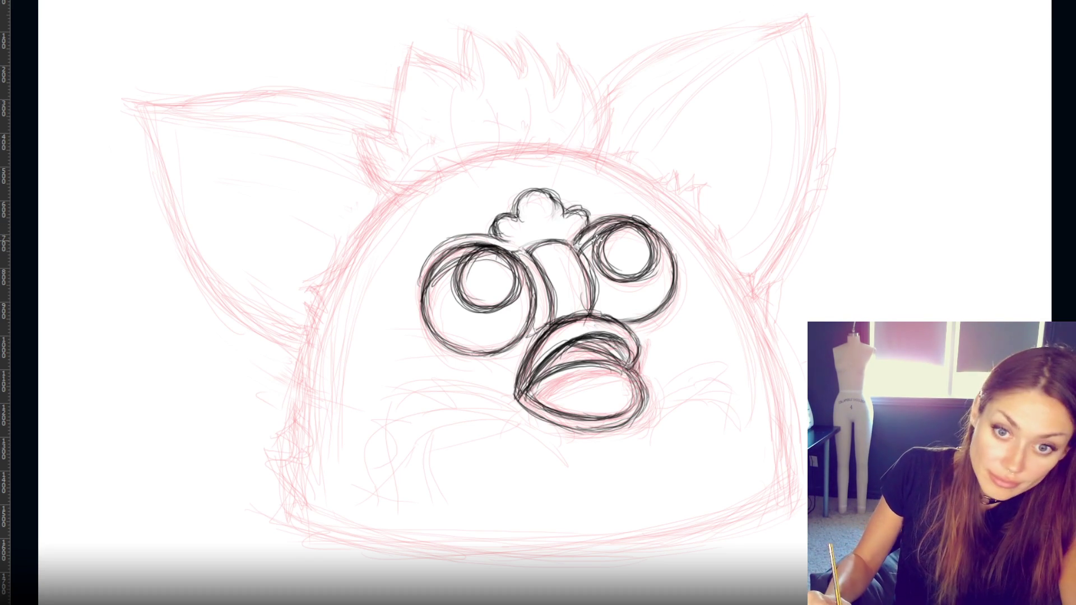